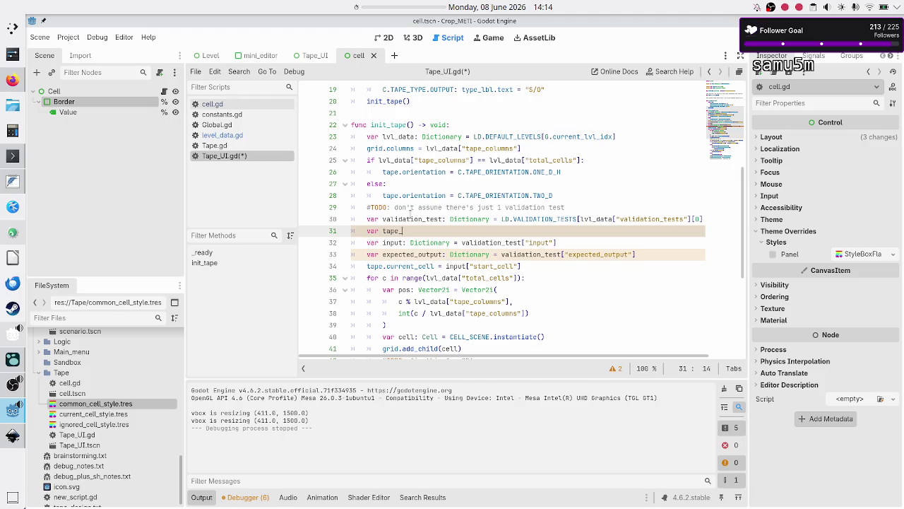
Step: Declare a tape_dict: Dictionary variable in init_tape and add an empty line below it
type("dict: Dict")
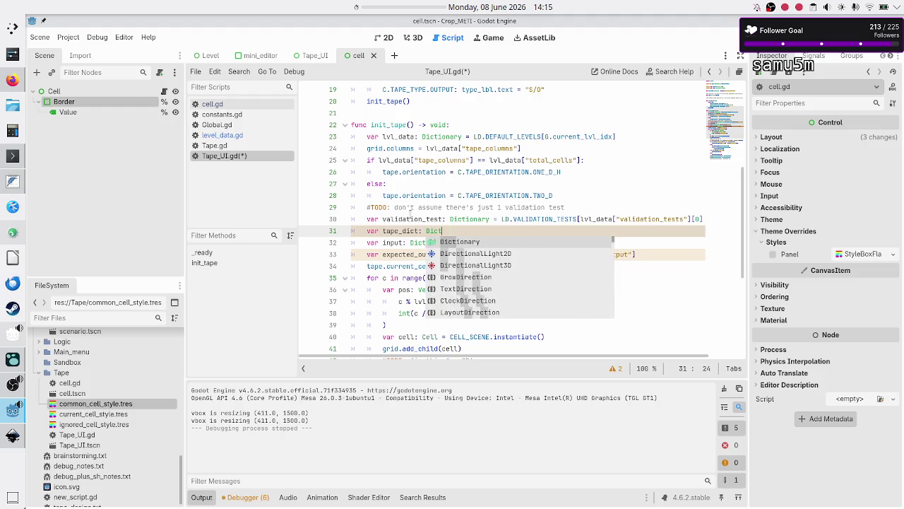
key("Return")
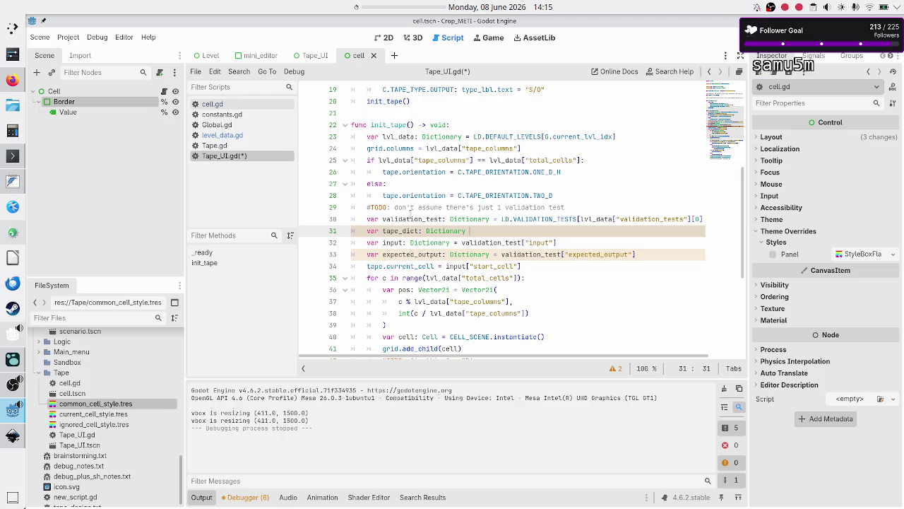
key("Return")
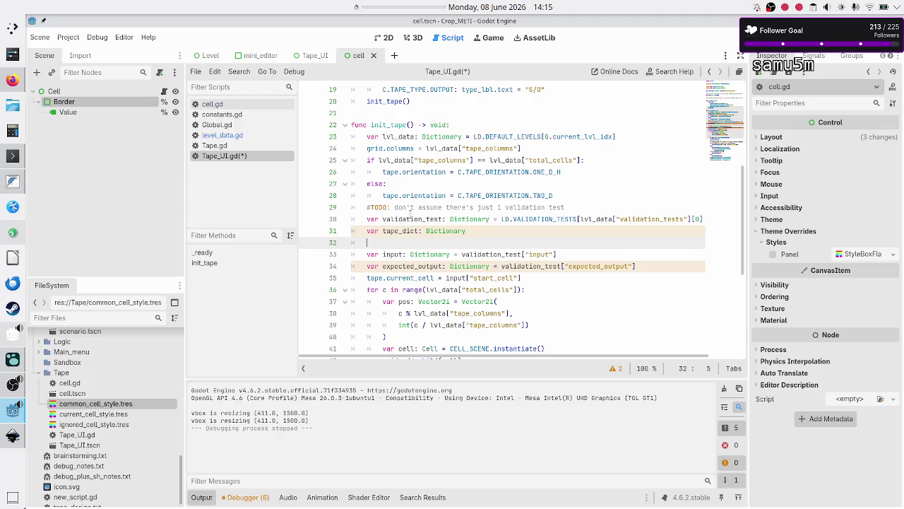
key("Down")
key("Right")
key("Right")
key("Right")
key("Right")
key("Up")
Step: Add the condition 'if type == C.TAPE_TYPE.EXPECTED_OUTPUT:' below the tape_dict declaration
type("if ")
type("type ")
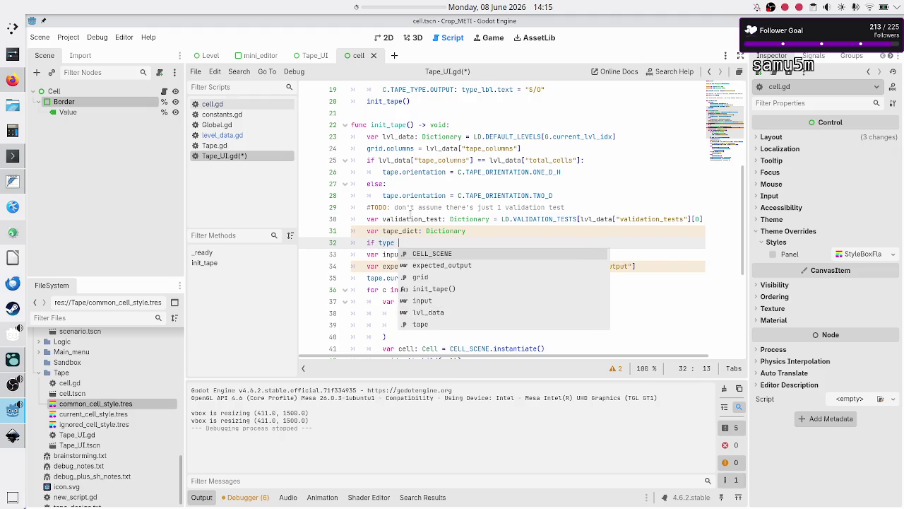
type("==")
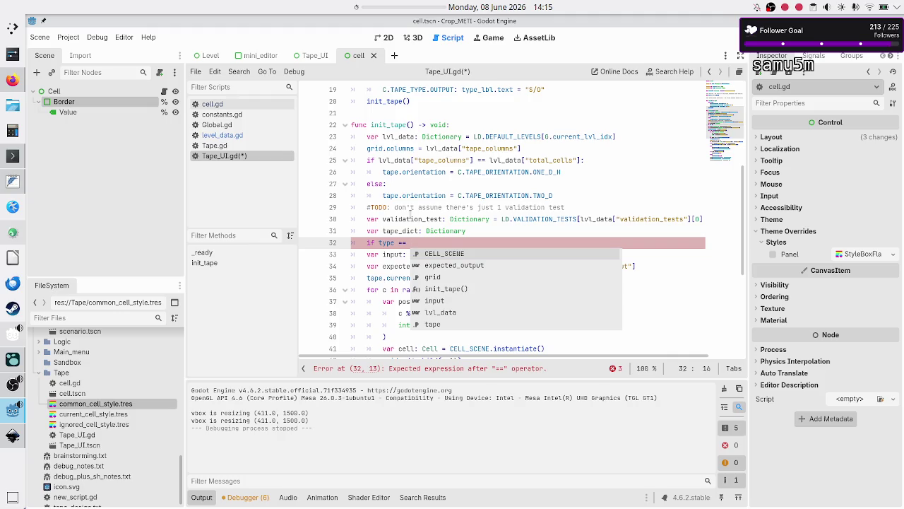
type("C")
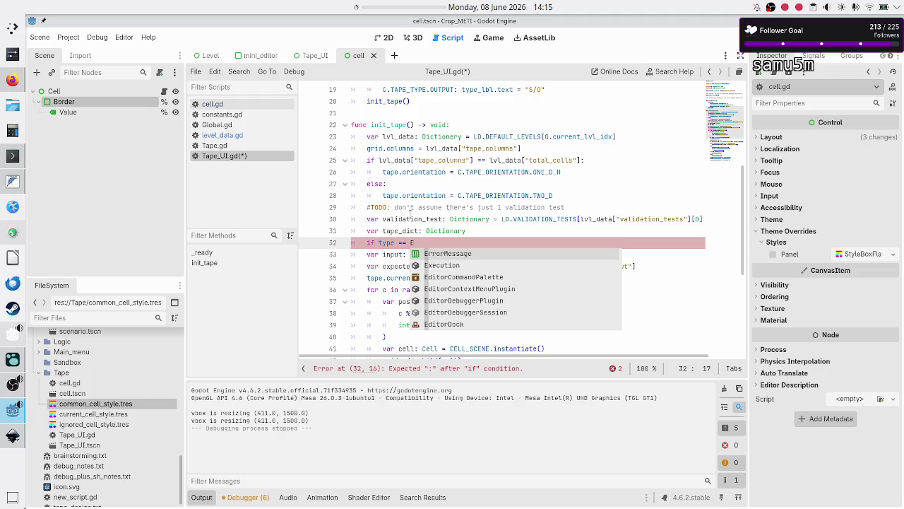
type(".TA")
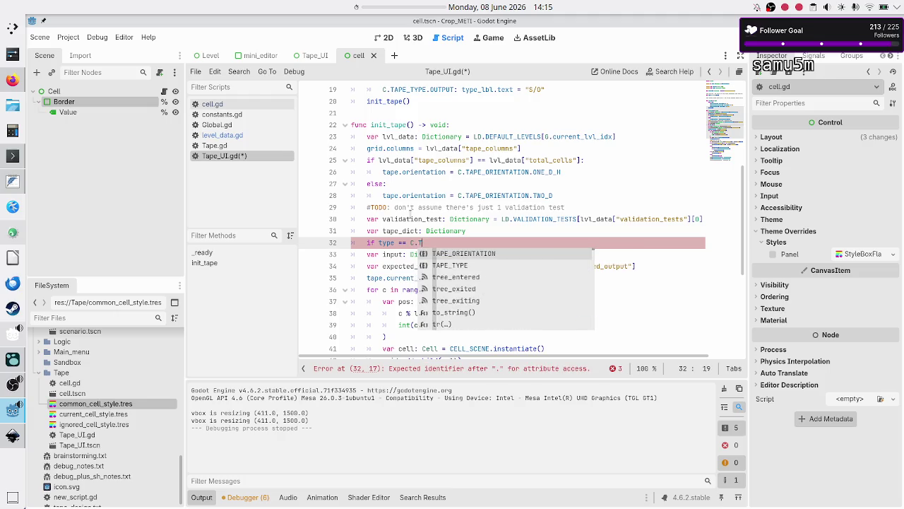
key("Down")
key("Return")
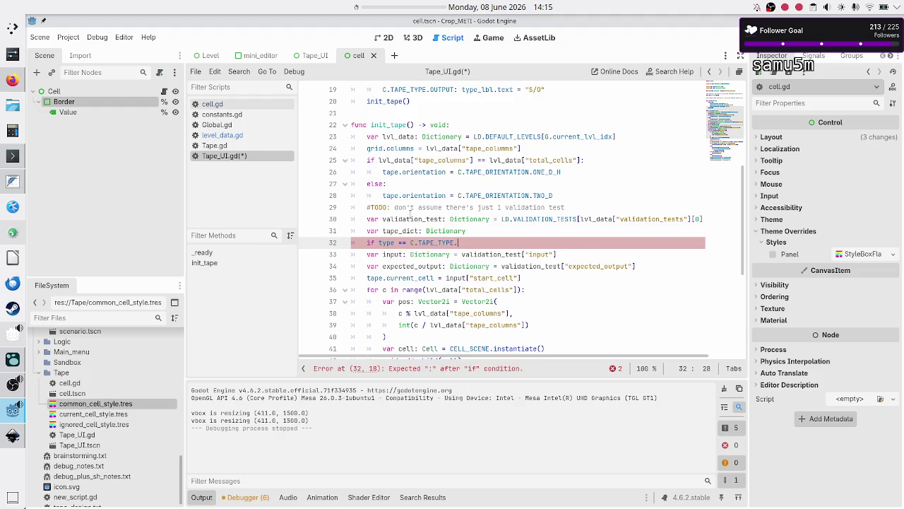
type("E")
key("Return")
type(":")
key("Right")
key("Right")
key("Right")
key("Right")
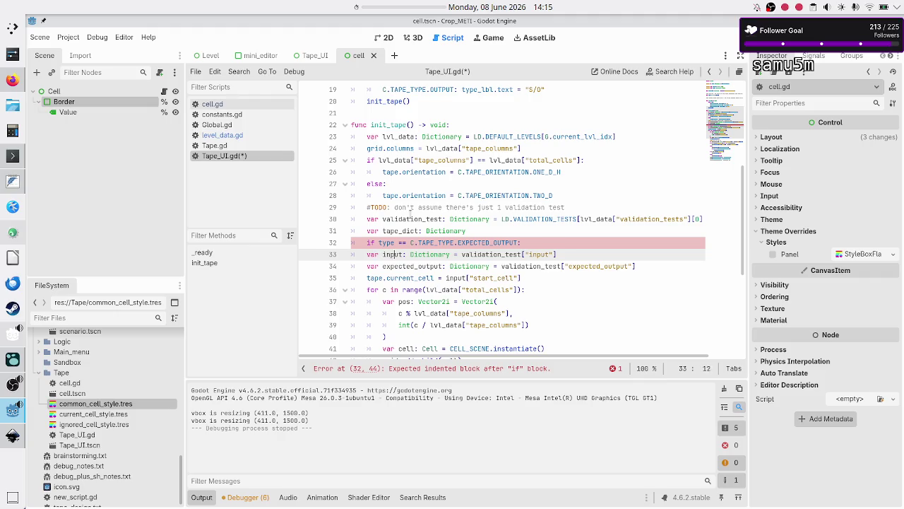
Step: Move validation_test["input"] up to become tape_dict's initial value
key("shift+Right")
key("shift+Right")
key("shift+Right")
key("shift+Left")
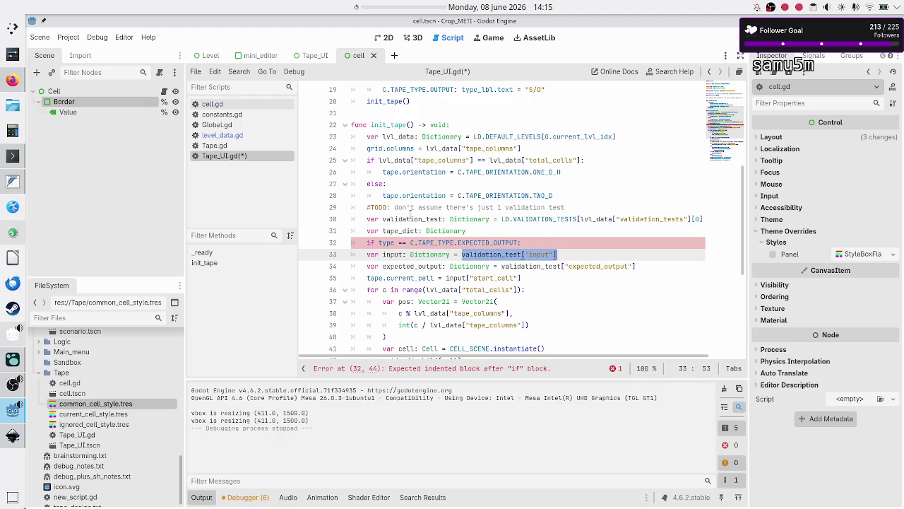
key("ctrl+x")
key("Up")
key("Up")
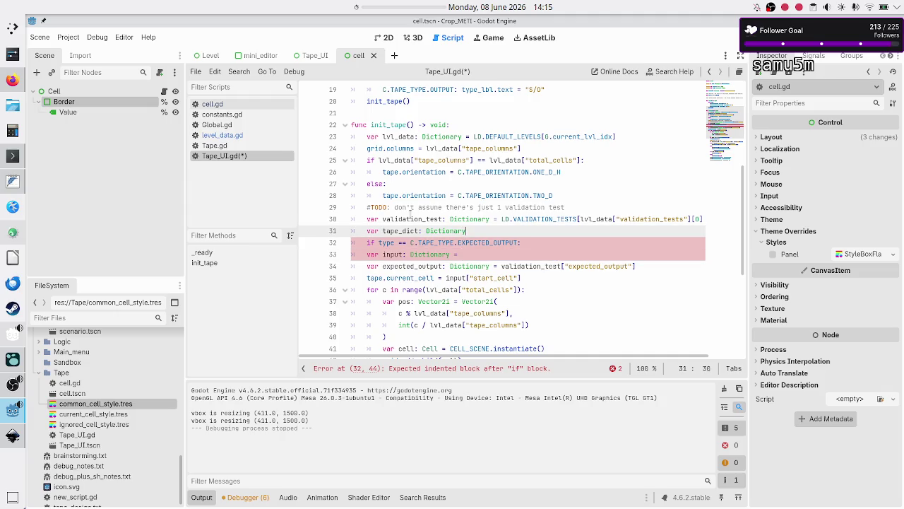
type("=")
key("ctrl+v")
Step: Delete the old input variable declaration and its leftover empty line
key("Down")
key("Home")
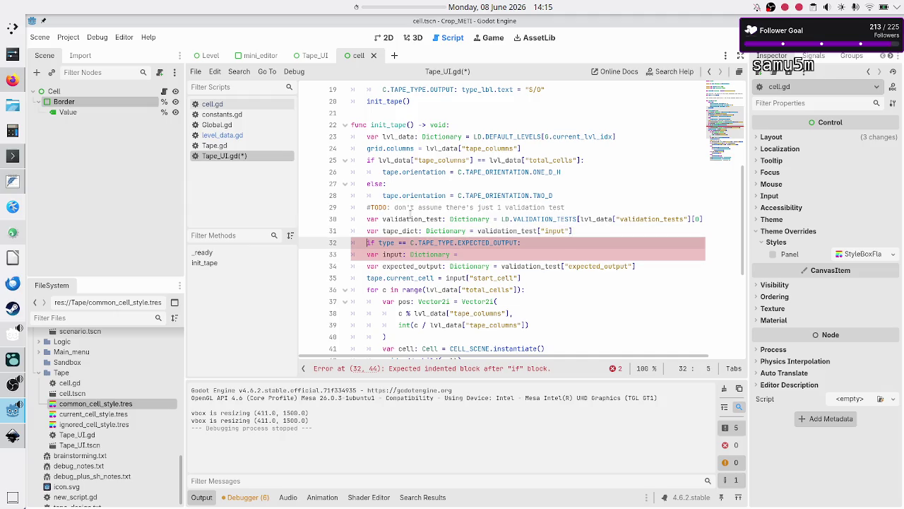
key("Down")
key("shift+End")
key("Delete")
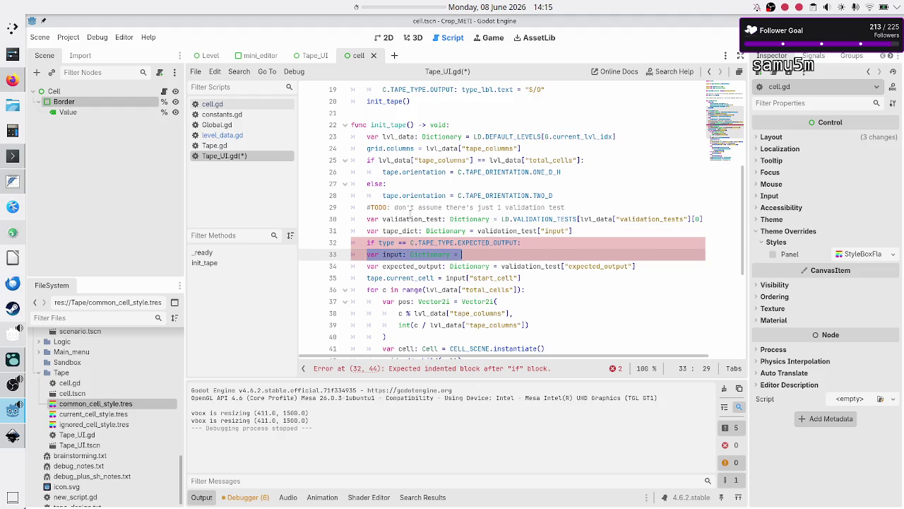
key("BackSpace")
key("Down")
Step: Turn the expected_output declaration into an indented tape_dict assignment inside the if branch
key("Left")
key("Left")
key("Left")
key("BackSpace")
key("BackSpace")
key("BackSpace")
key("BackSpace")
key("BackSpace")
key("BackSpace")
key("Tab")
type("tape_dict")
key("Up")
Step: Make the start_cell assignment on line 34 read from tape_dict instead of input
key("Down")
key("Down")
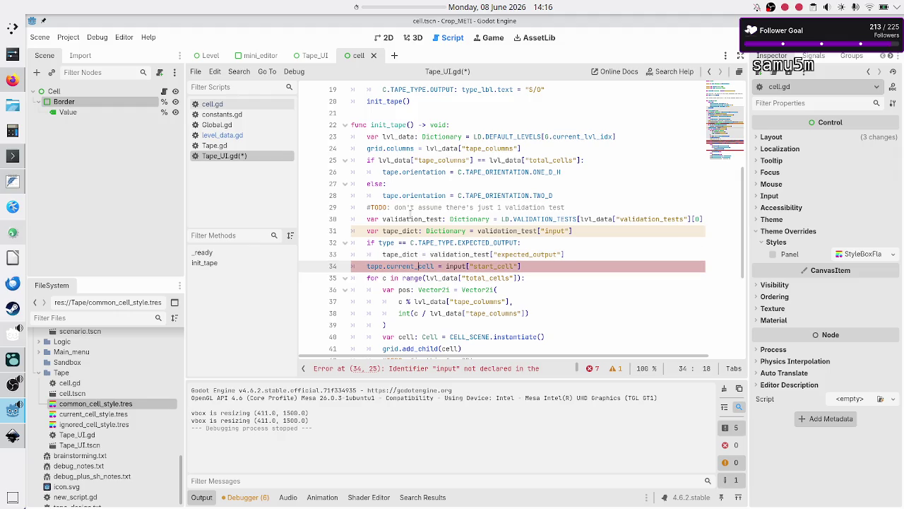
key("ctrl+Right")
key("ctrl+Right")
key("ctrl+Right")
key("ctrl+BackSpace")
type("tape_dict")
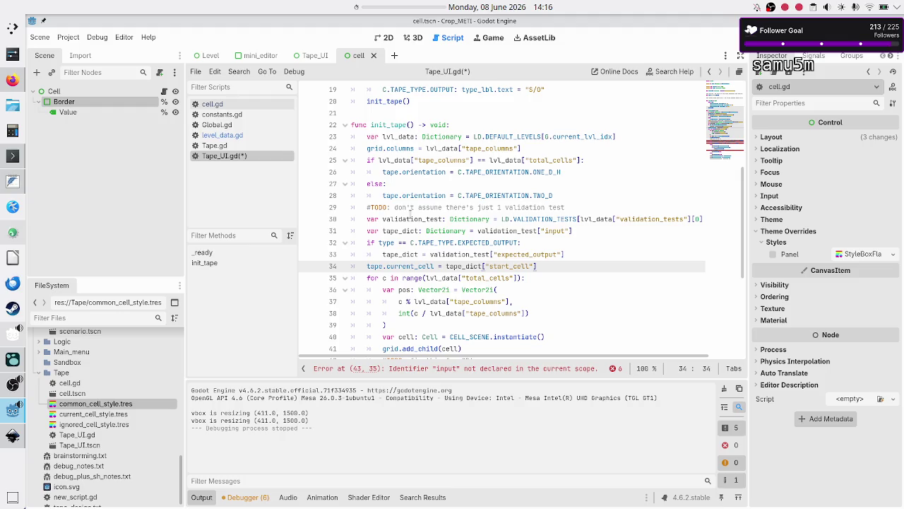
Step: Replace input with tape_dict in the input_end_cell line 43
key("Down")
key("Down")
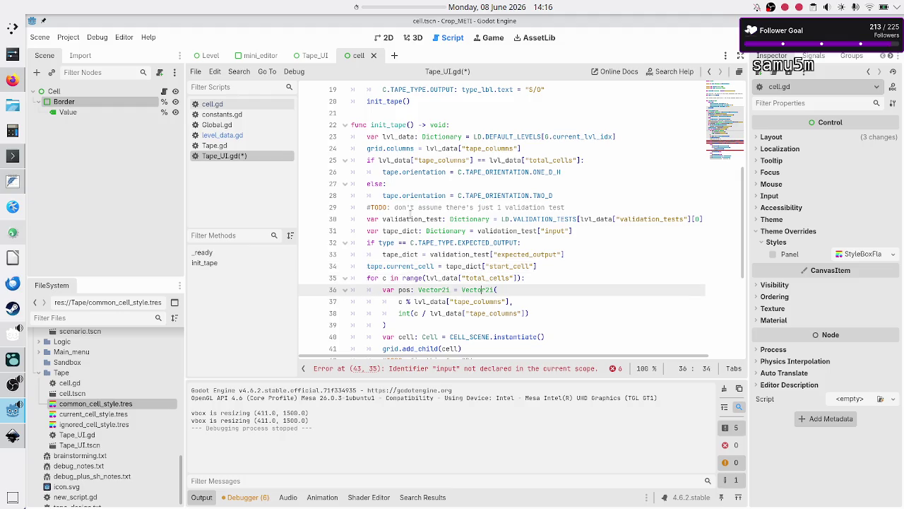
key("Down")
key("Down")
key("Down")
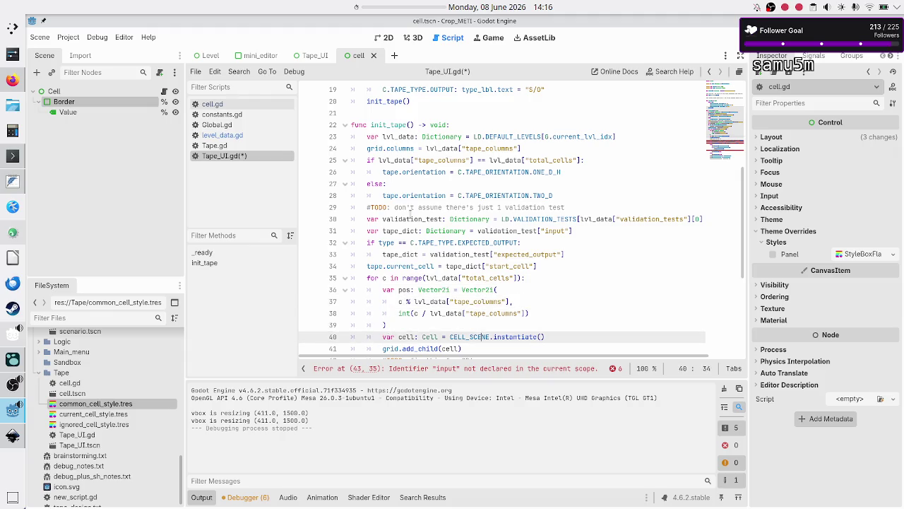
key("Up")
key("Up")
key("Up")
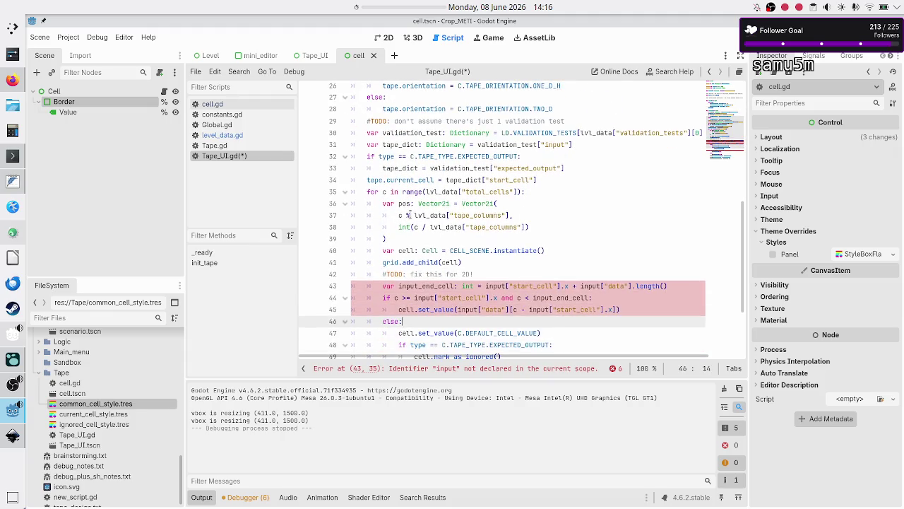
key("Down")
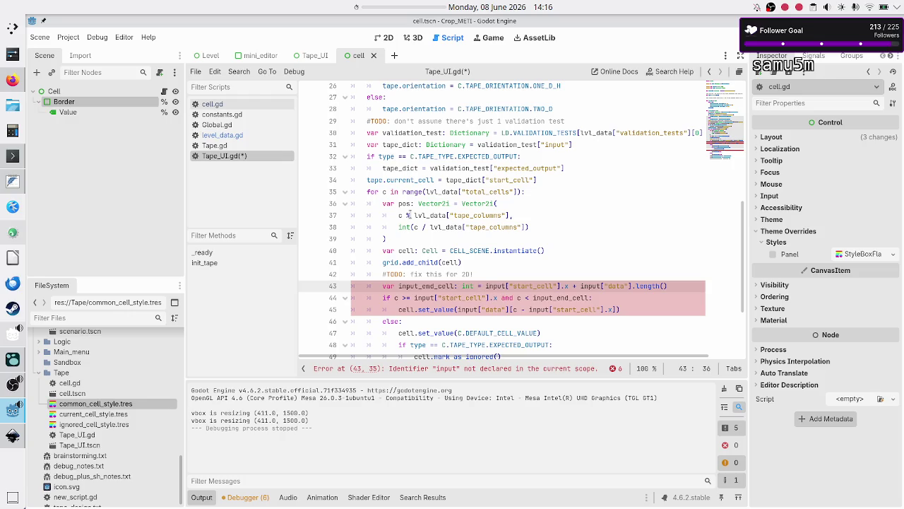
key("Right")
key("BackSpace")
key("BackSpace")
key("BackSpace")
type("tape_")
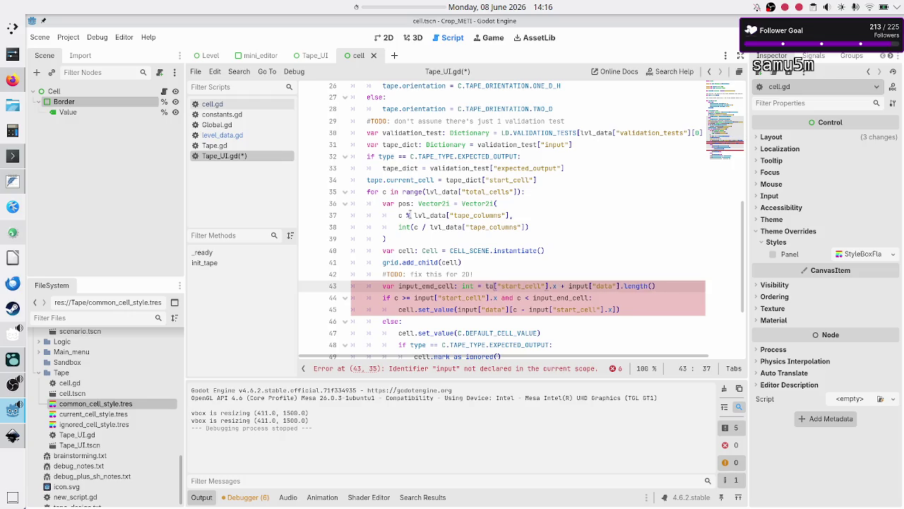
type("dict")
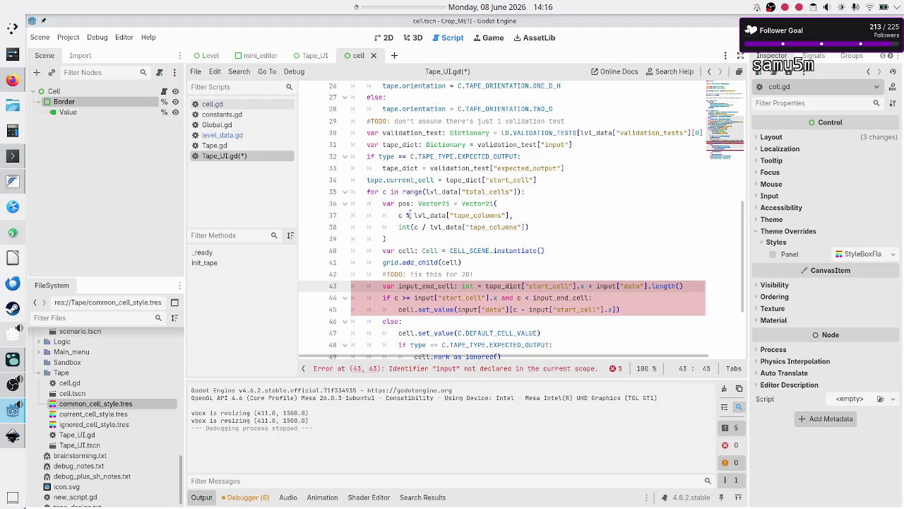
key("BackSpace")
key("BackSpace")
key("BackSpace")
type("tape")
key("Return")
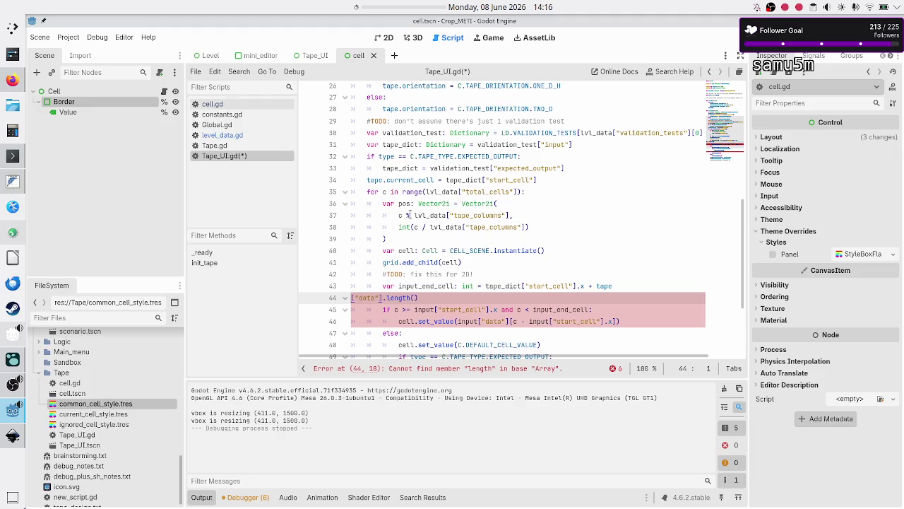
key("BackSpace")
key("BackSpace")
key("BackSpace")
type("_dict[\"data\"].length(")
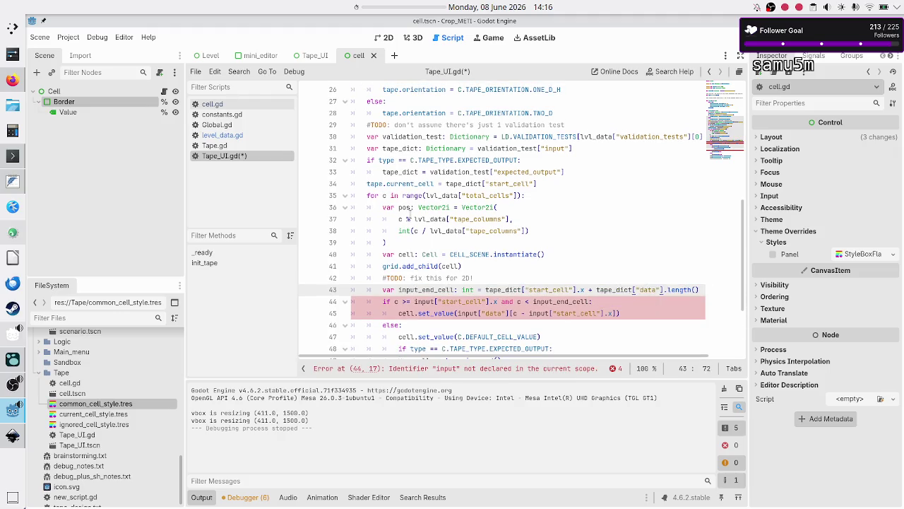
Step: Replace input with tape_dict in line 44's condition and line 45's set_value call
key("Down")
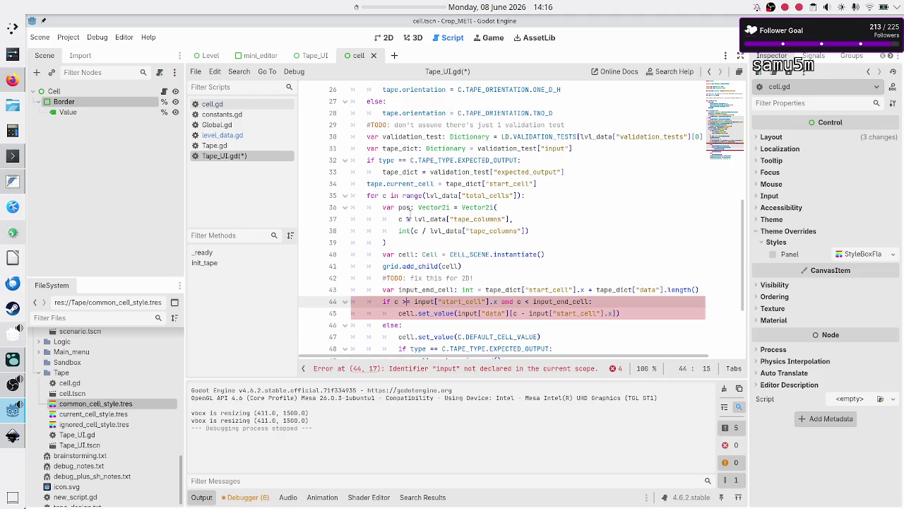
key("BackSpace")
key("BackSpace")
key("BackSpace")
type("tape_")
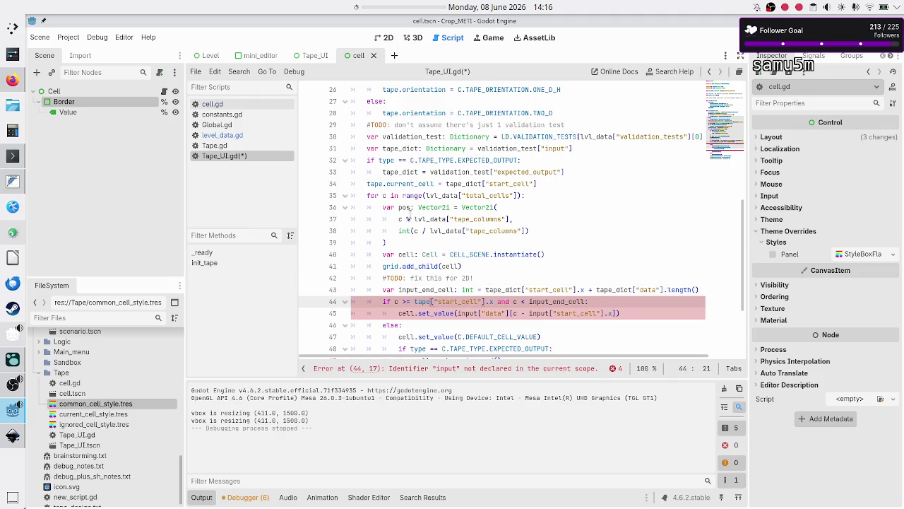
key("Return")
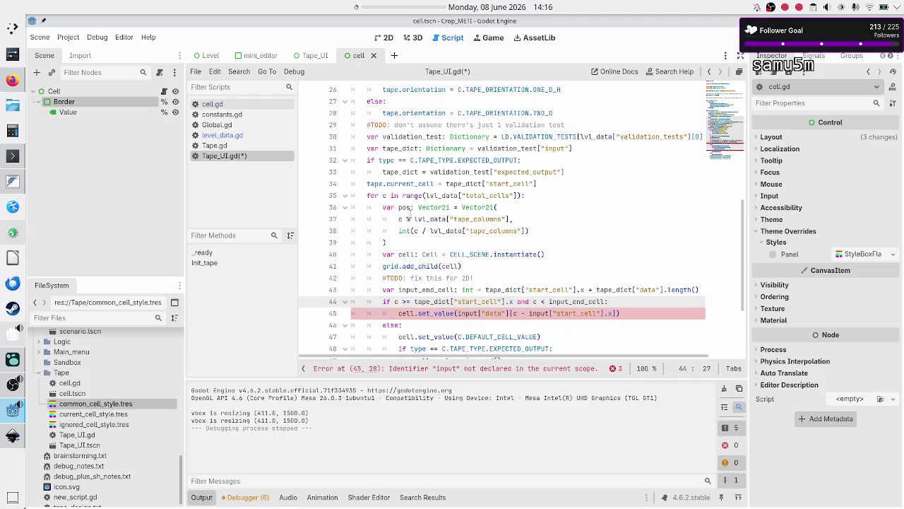
key("Down")
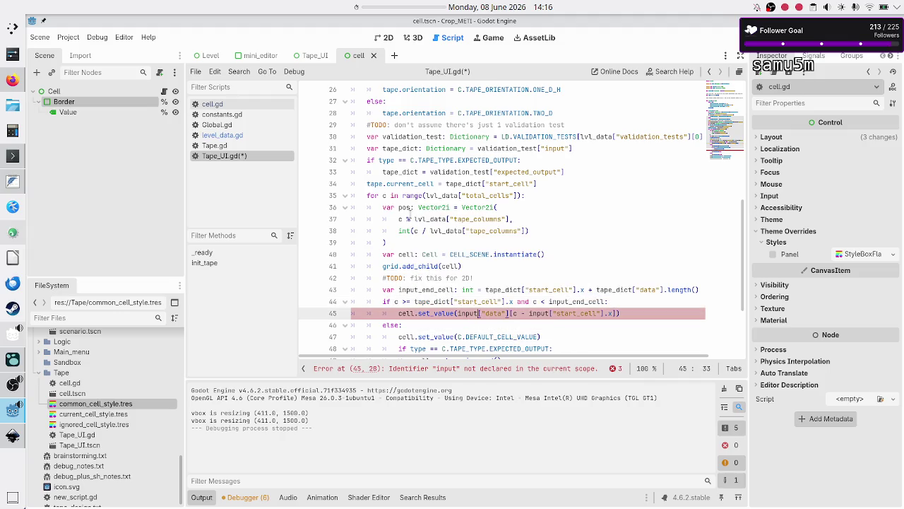
key("BackSpace")
key("BackSpace")
key("BackSpace")
type("tape_d")
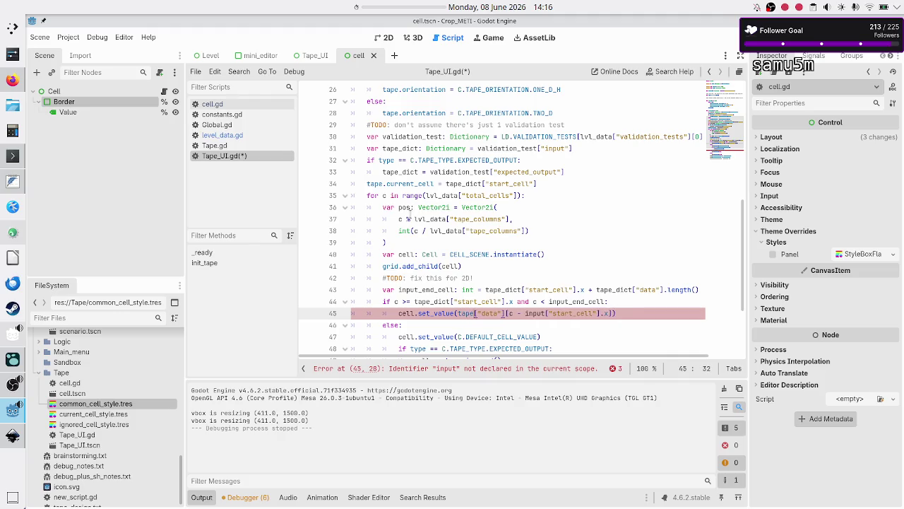
type("ict")
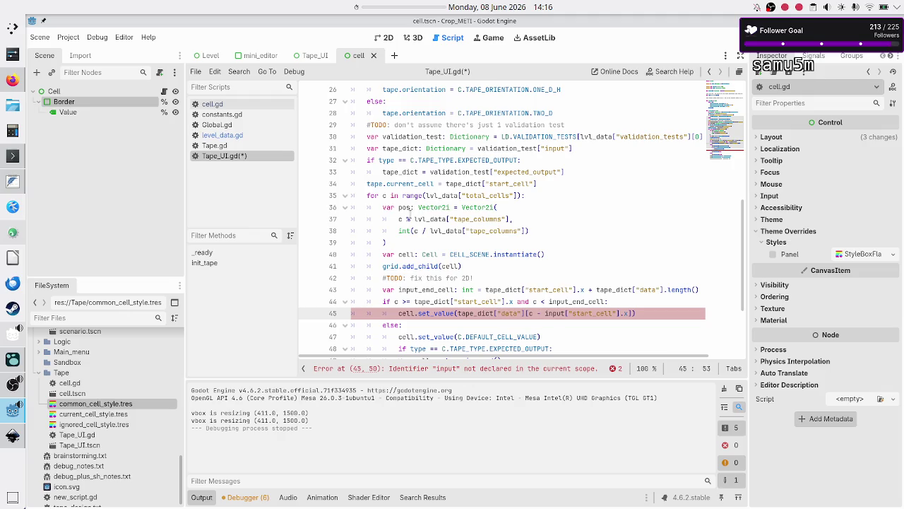
key("BackSpace")
key("BackSpace")
key("BackSpace")
type("tape_")
type("dict")
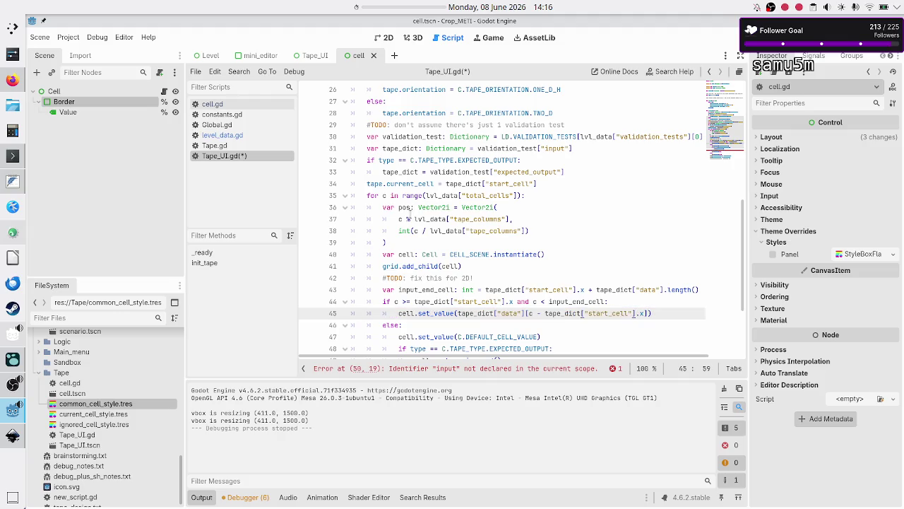
key("Down")
key("Down")
key("Down")
key("Down")
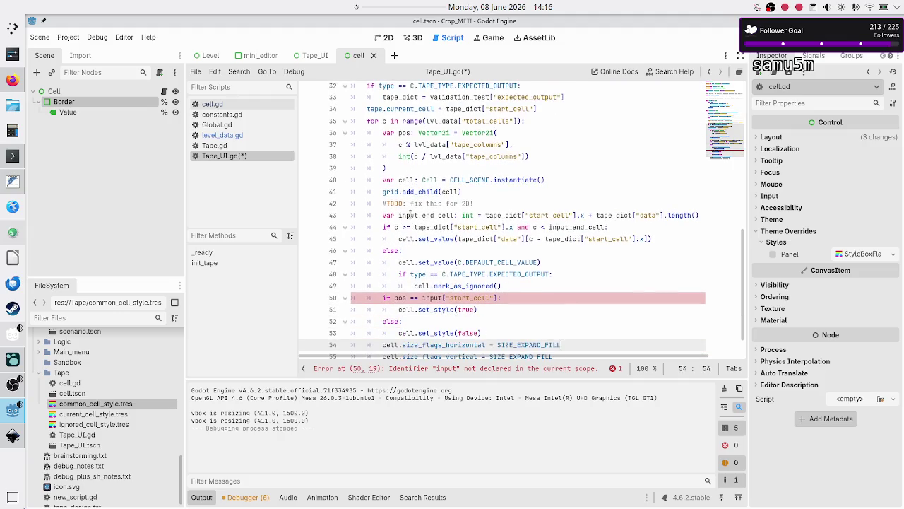
Step: Replace input with tape_dict in line 50's start_cell check, then run the project
left_click(453, 298)
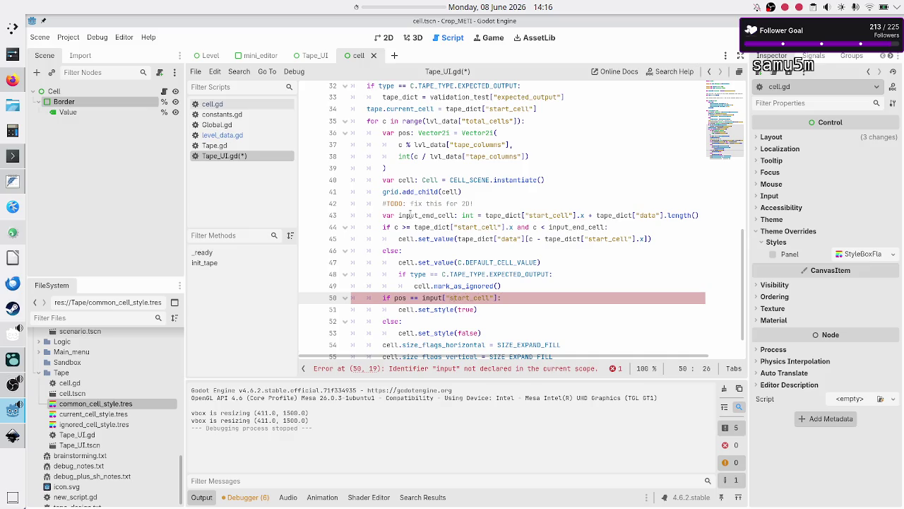
key("BackSpace")
key("BackSpace")
key("BackSpace")
type("tape_di")
type("ct")
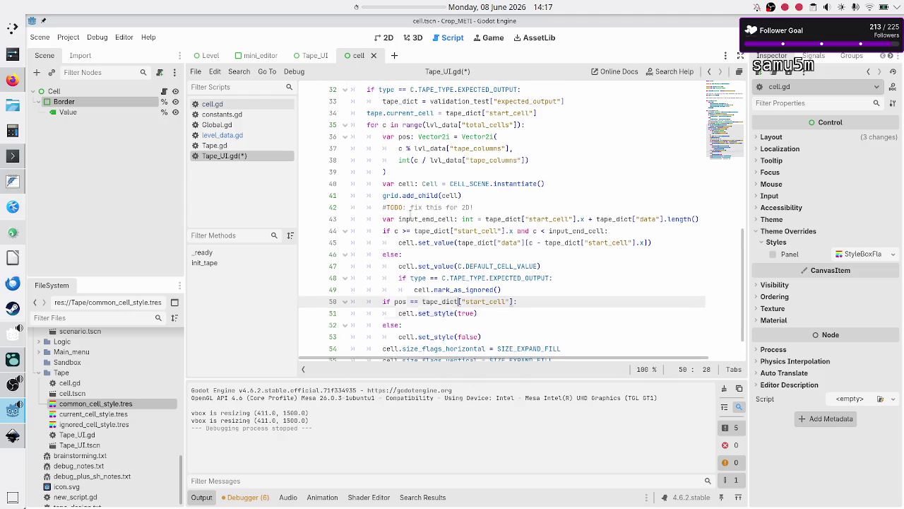
key("Down")
key("Down")
key("Down")
key("Down")
key("Down")
key("Down")
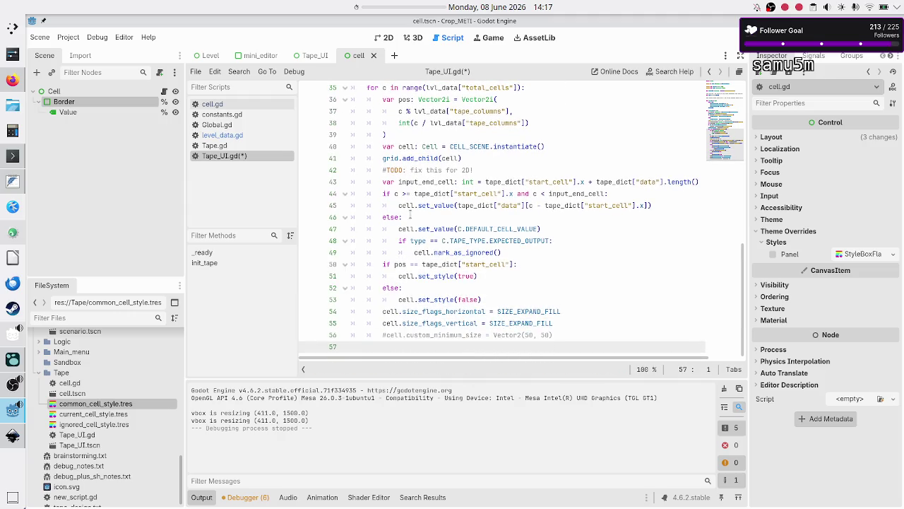
key("F5")
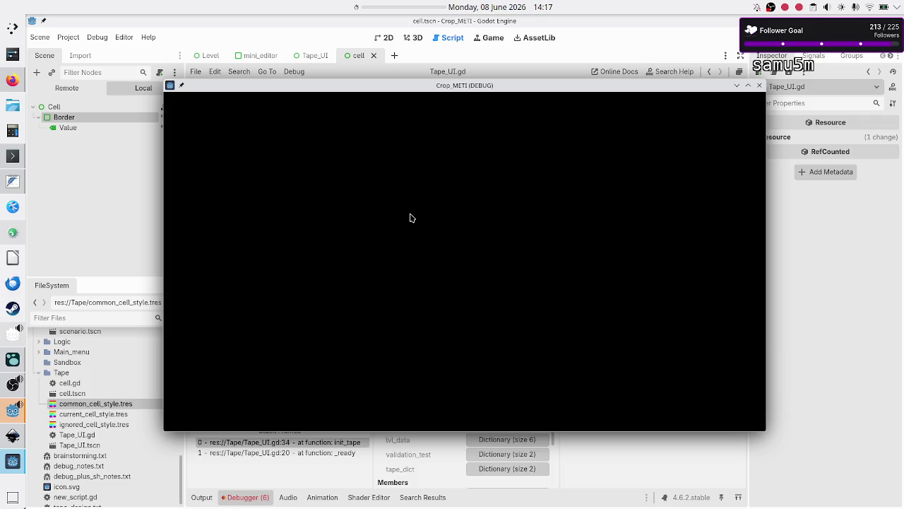
Step: Close the game and select init_tape's invalid 'start_cell' Dictionary access error in the Debugger Errors list
left_click(761, 86)
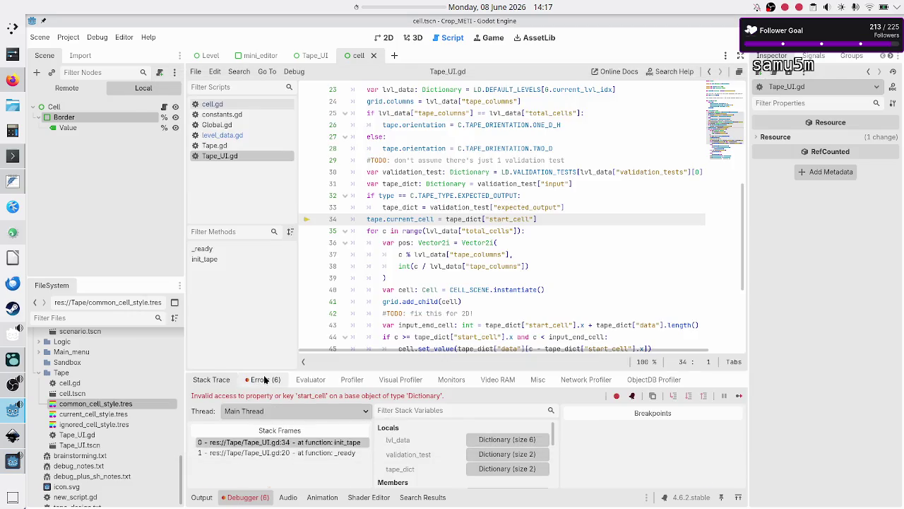
left_click(265, 379)
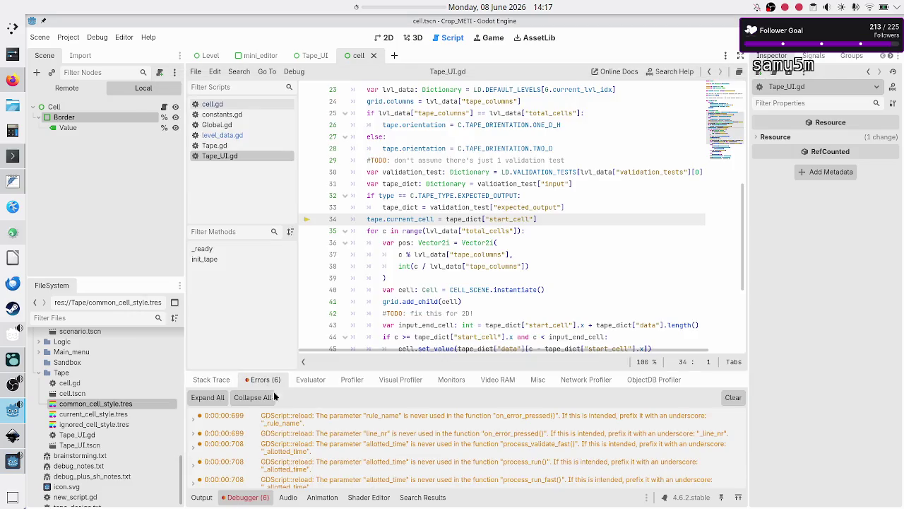
scroll(336, 448, "down", 1)
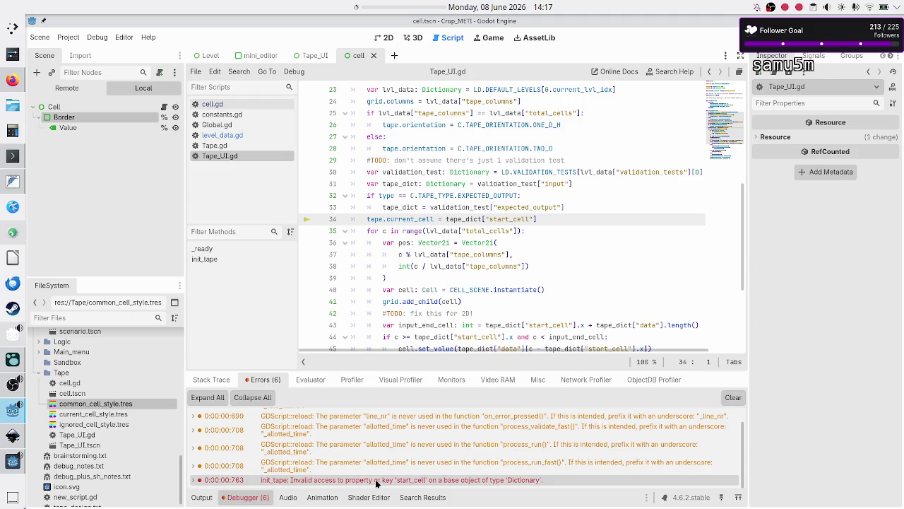
left_click(414, 481)
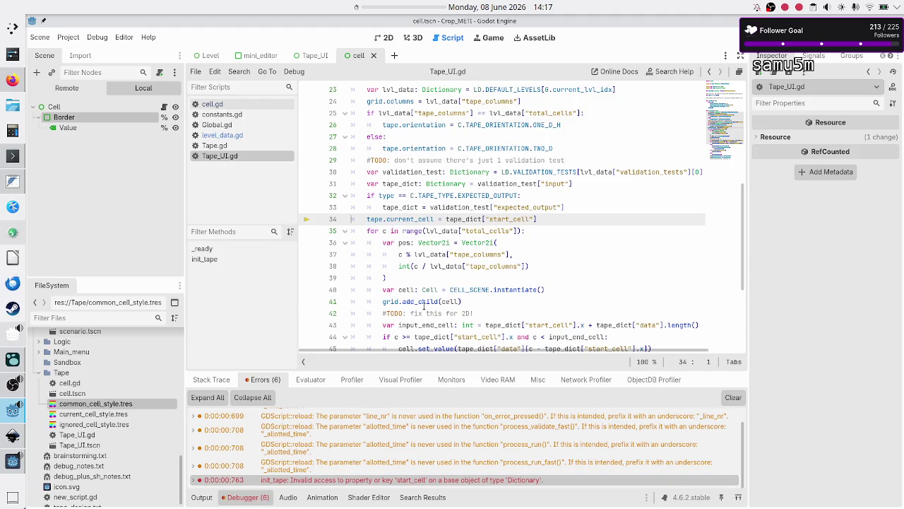
Step: In level_data.gd, rename temp_start_cell to start_cell on line 30, then run and close the game
left_click(231, 136)
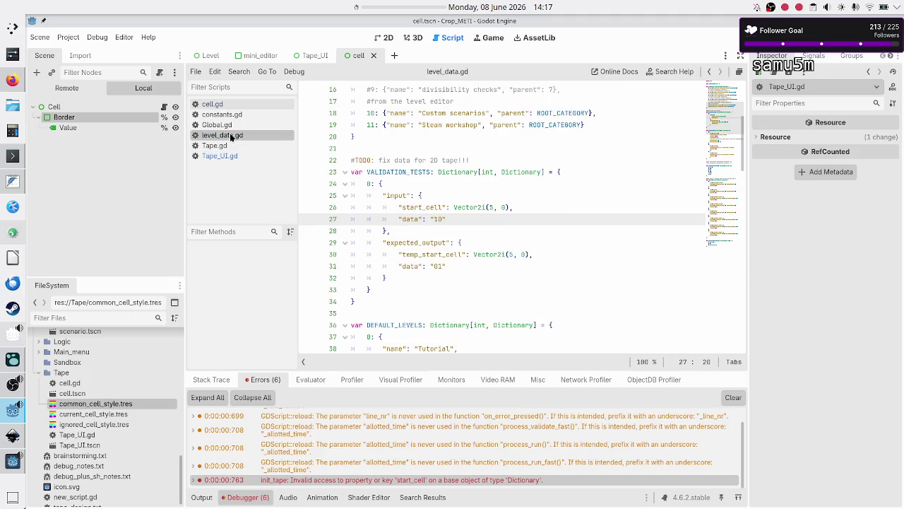
left_click(432, 254)
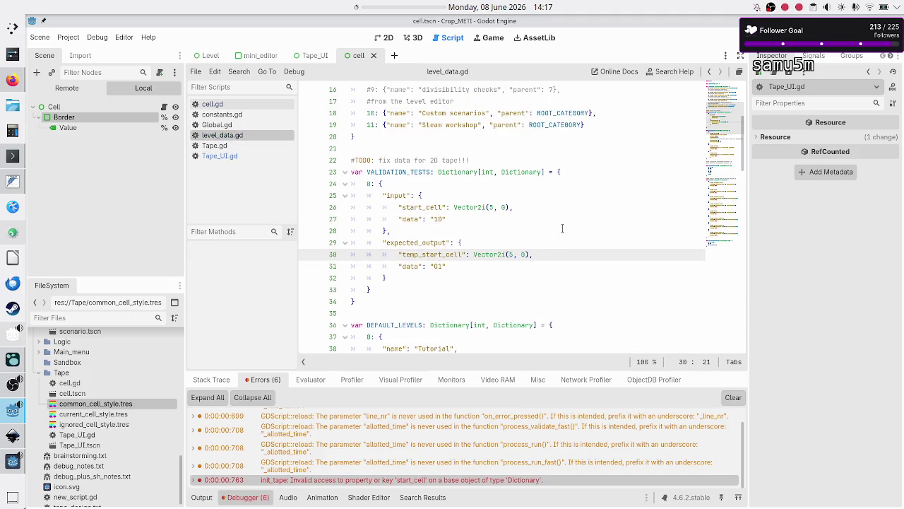
key("Left")
key("BackSpace")
key("BackSpace")
key("BackSpace")
key("F5")
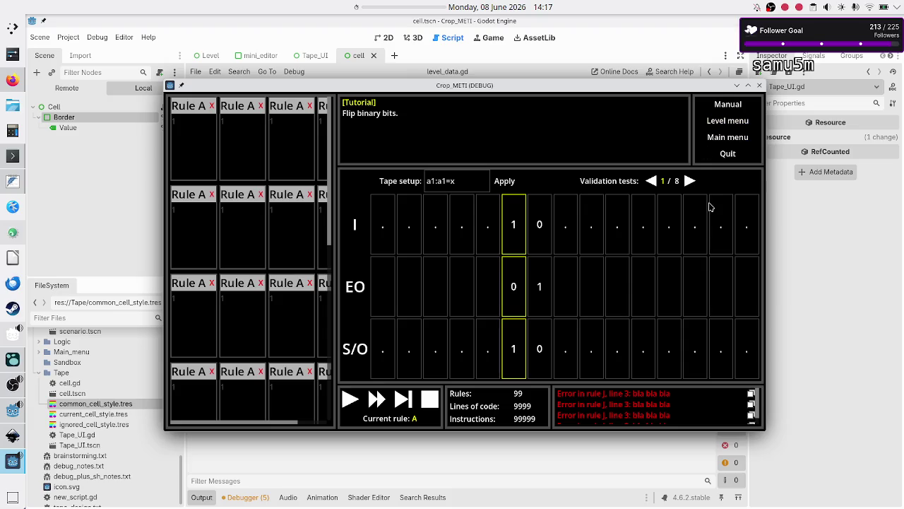
left_click(760, 86)
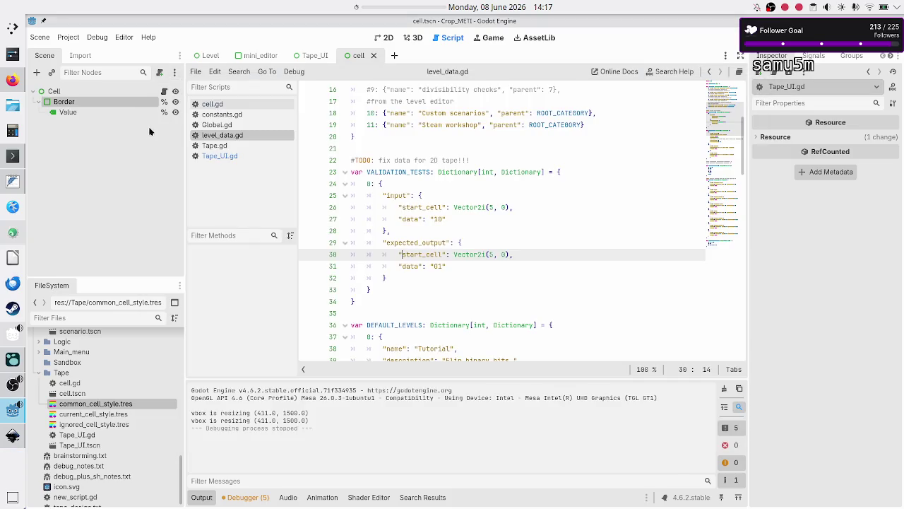
Step: Insert print("ignore") after Tape_UI.gd's EXPECTED_OUTPUT check at line 48 and run the project
left_click(164, 93)
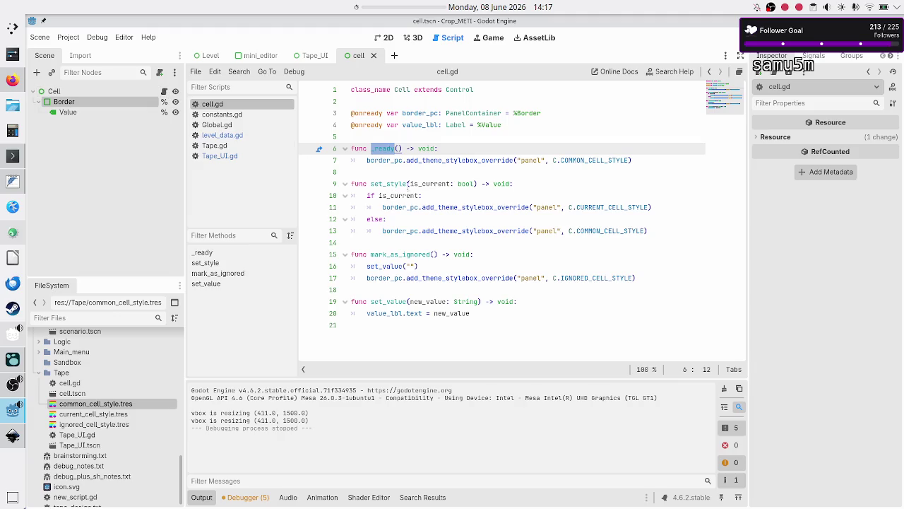
left_click(238, 158)
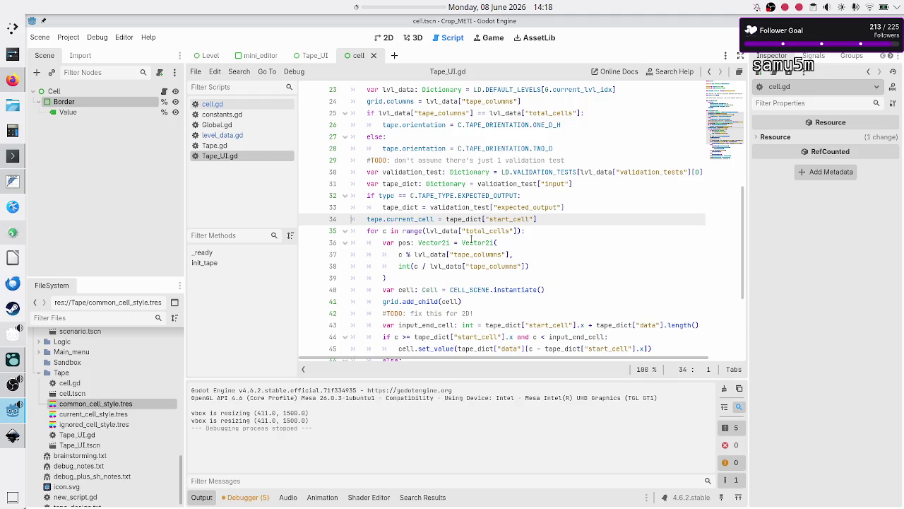
scroll(412, 306, "down", 3)
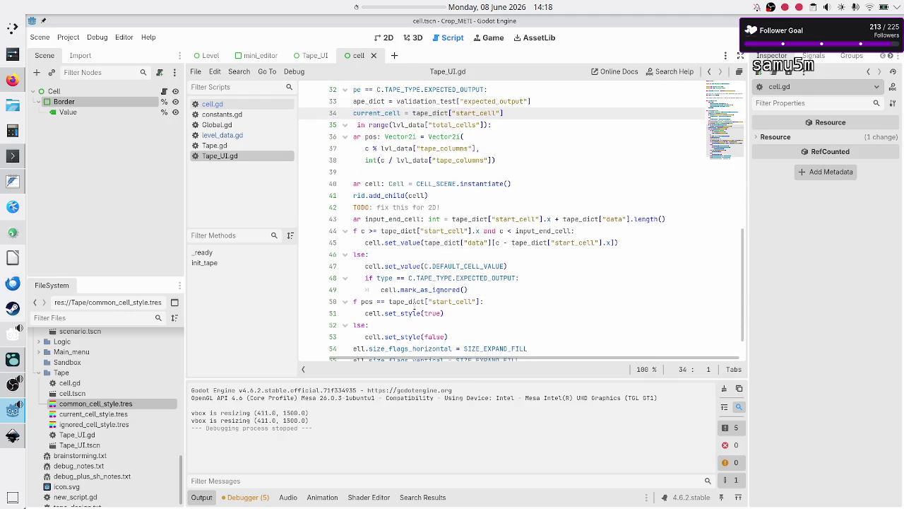
scroll(422, 257, "down", 1)
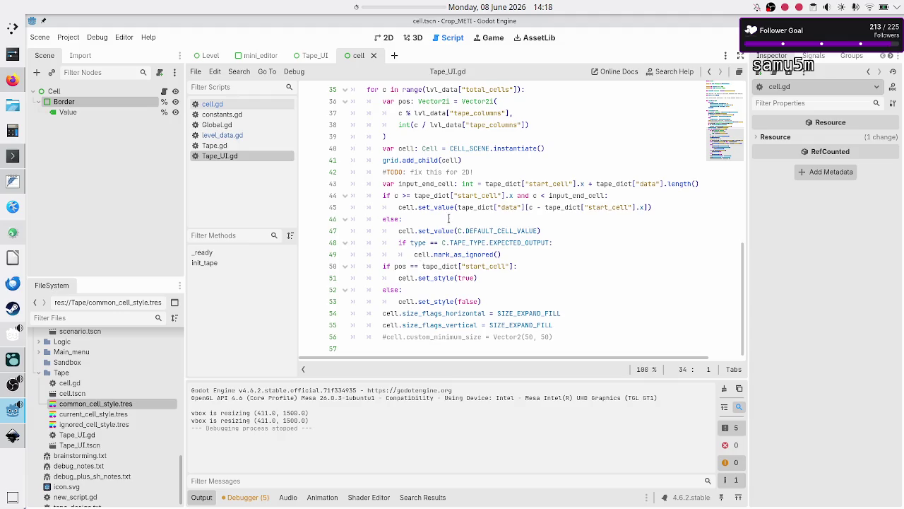
left_click(573, 231)
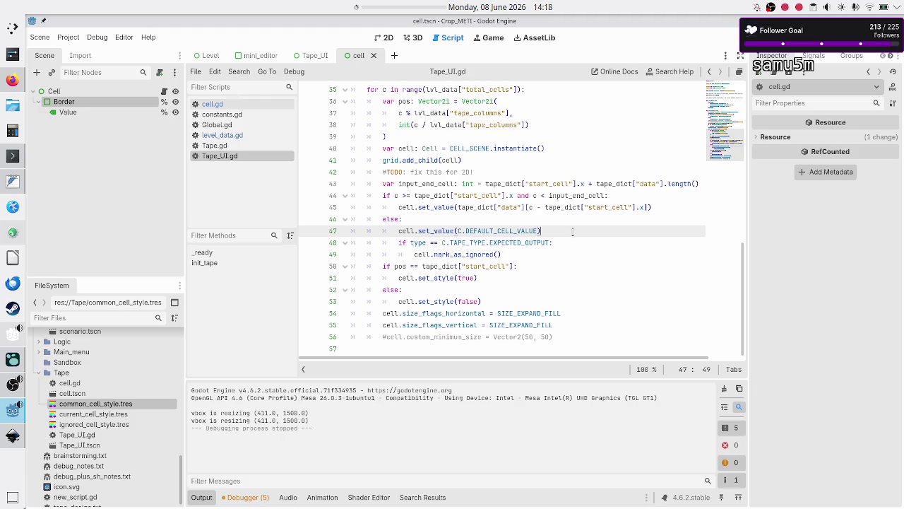
key("Down")
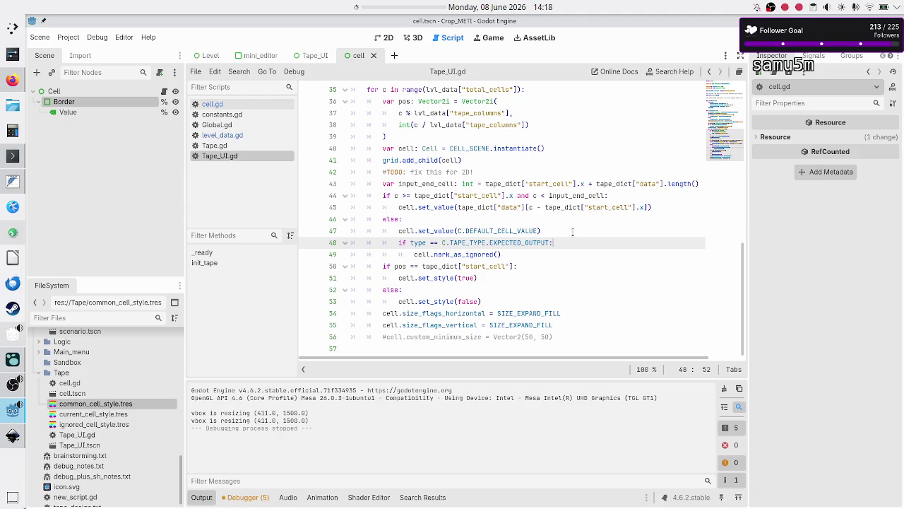
key("Return")
type("print(")
type("\"ignore")
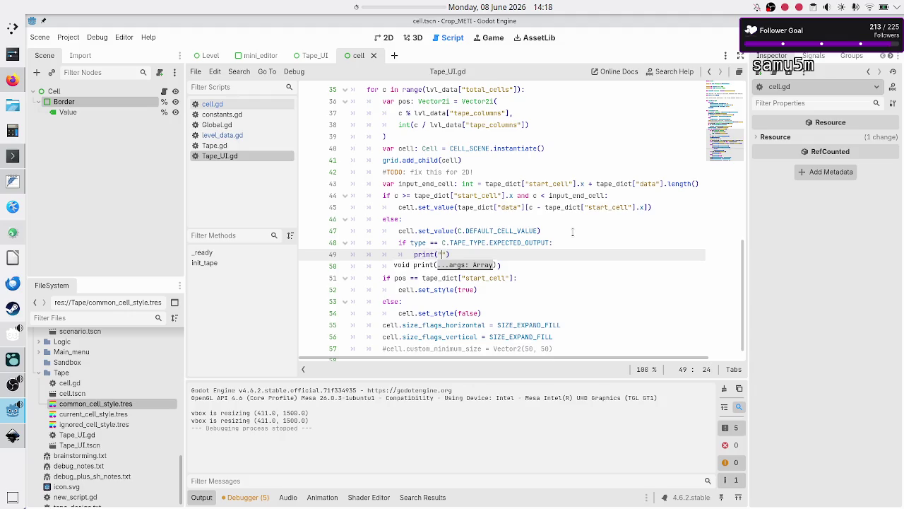
left_click(739, 37)
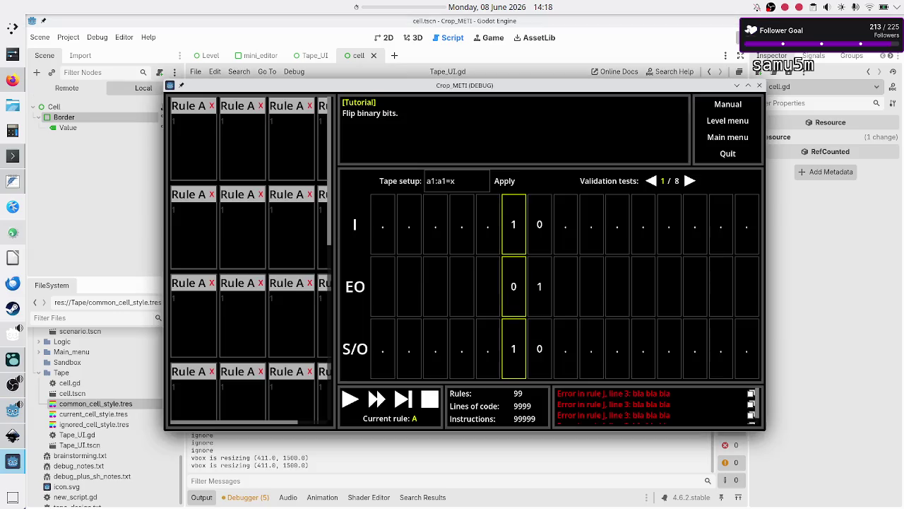
Step: Review the repeated "ignore" output lines, then compare against the Inkscape tape-layout mockup
left_click(299, 468)
scroll(244, 445, "up", 5)
scroll(243, 445, "down", 3)
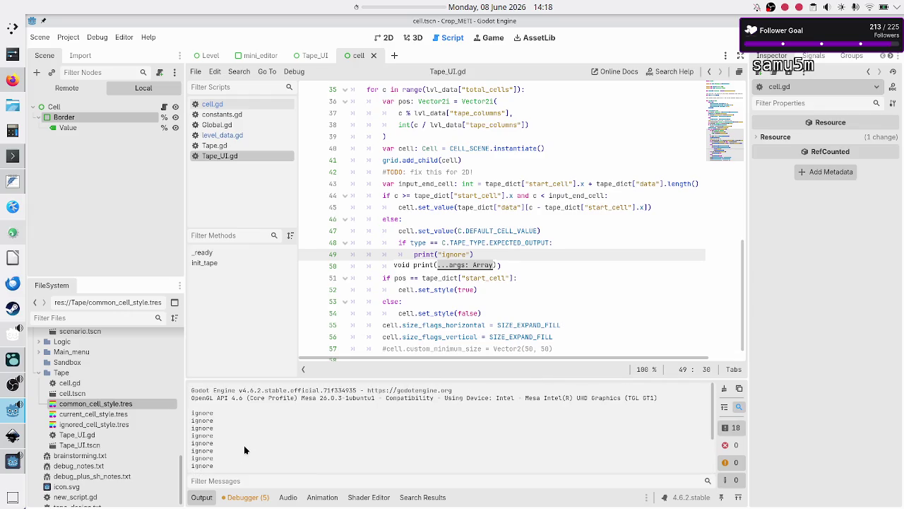
scroll(244, 448, "up", 5)
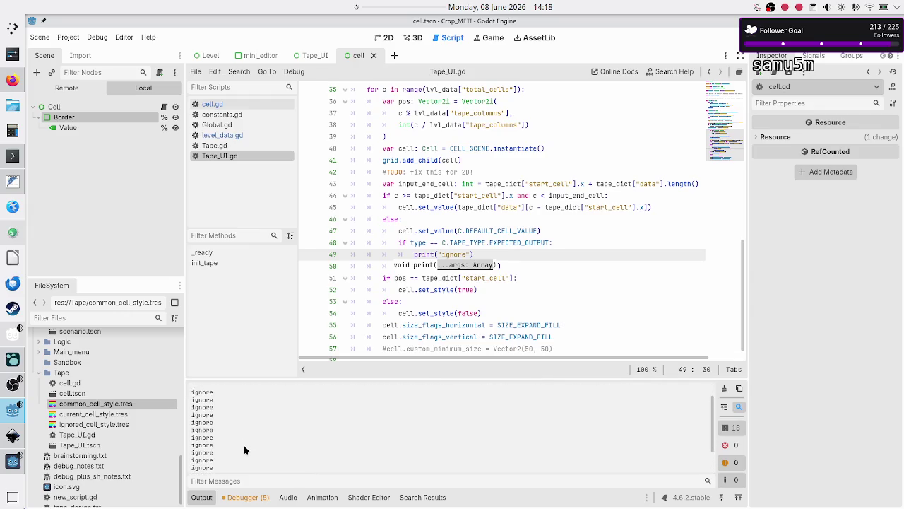
mouse_move(202, 403)
left_mouse_down()
mouse_move(228, 411)
mouse_move(224, 463)
mouse_move(252, 429)
mouse_move(202, 428)
mouse_move(227, 426)
mouse_move(223, 449)
left_mouse_up()
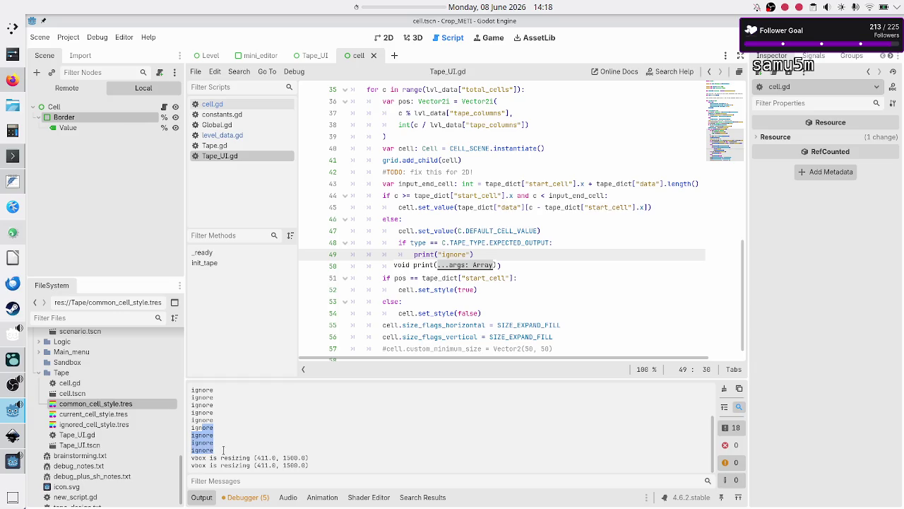
left_click(11, 441)
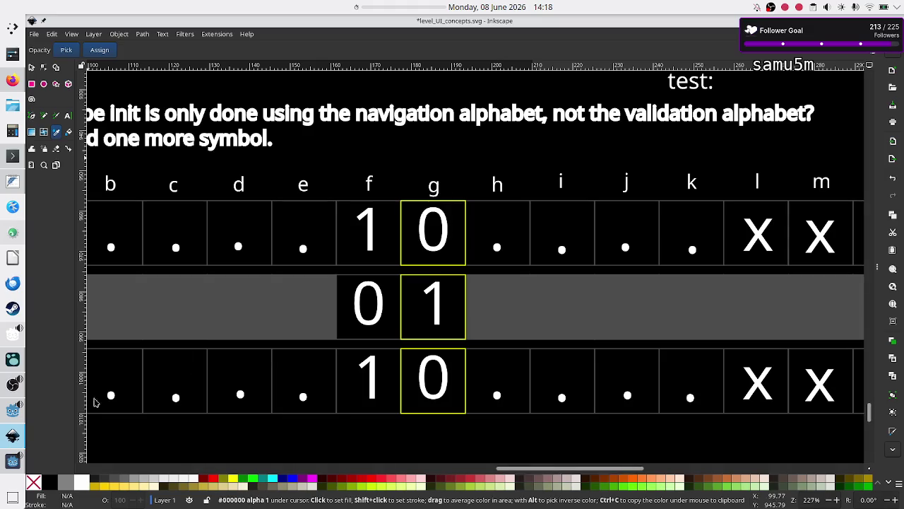
scroll(240, 276, "left", 1)
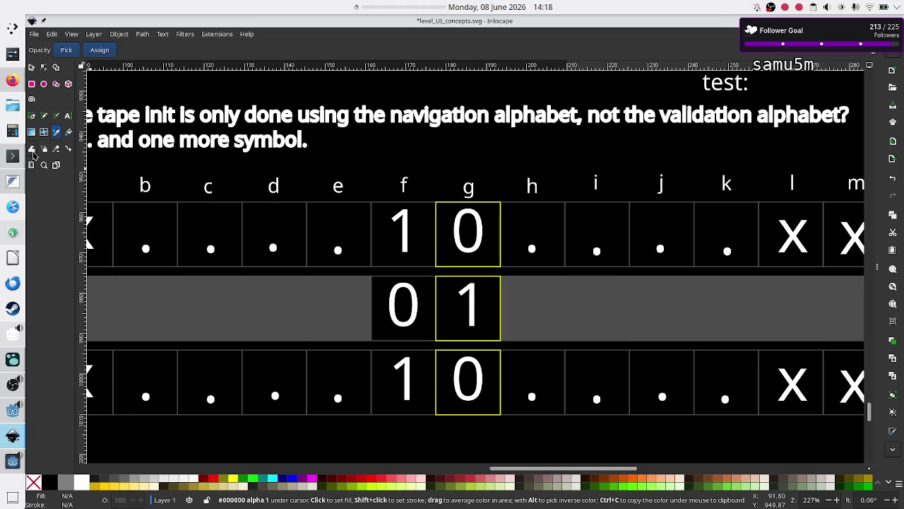
left_click(12, 410)
Step: Check level_data.gd's expected output value and line 41's 15, then return to Tape_UI.gd's cell loop
left_click(223, 135)
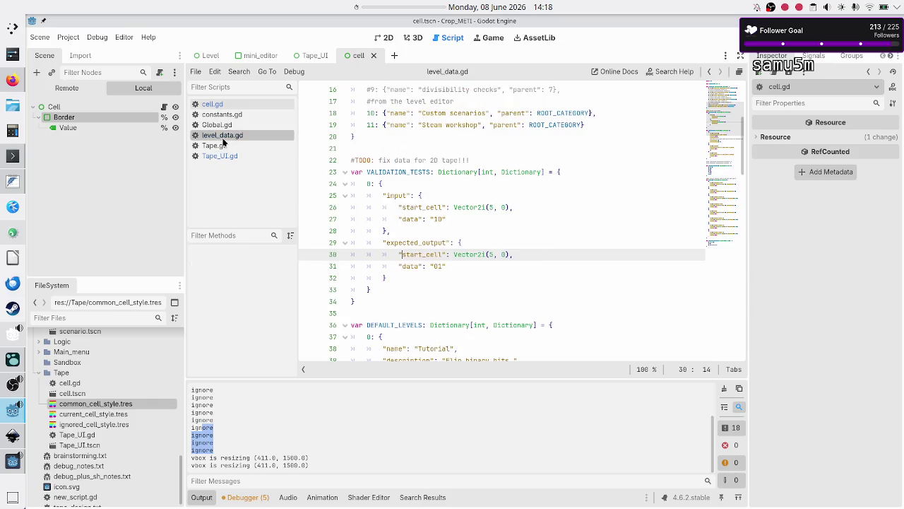
double_click(439, 266)
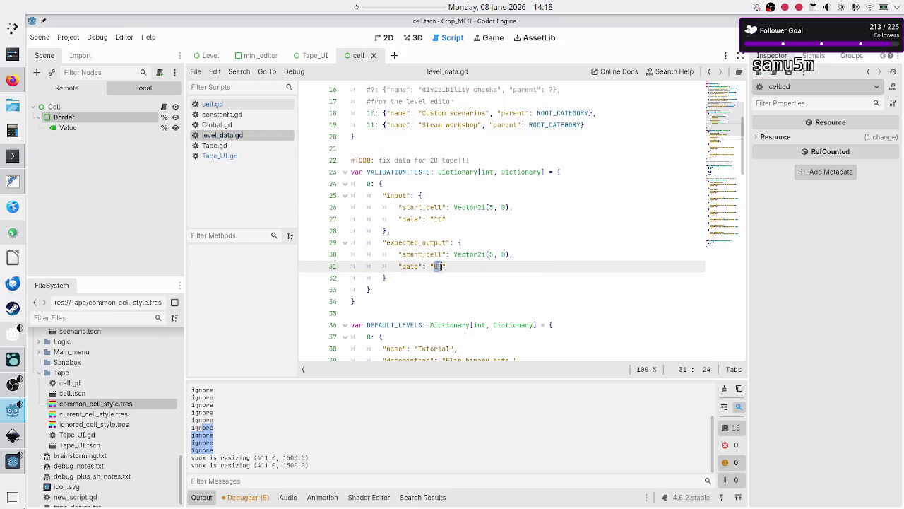
scroll(439, 266, "down", 4)
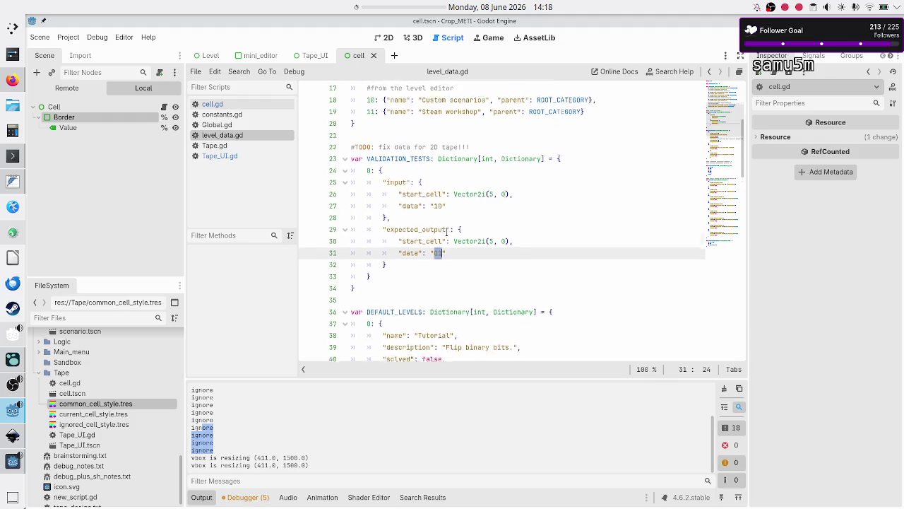
double_click(447, 243)
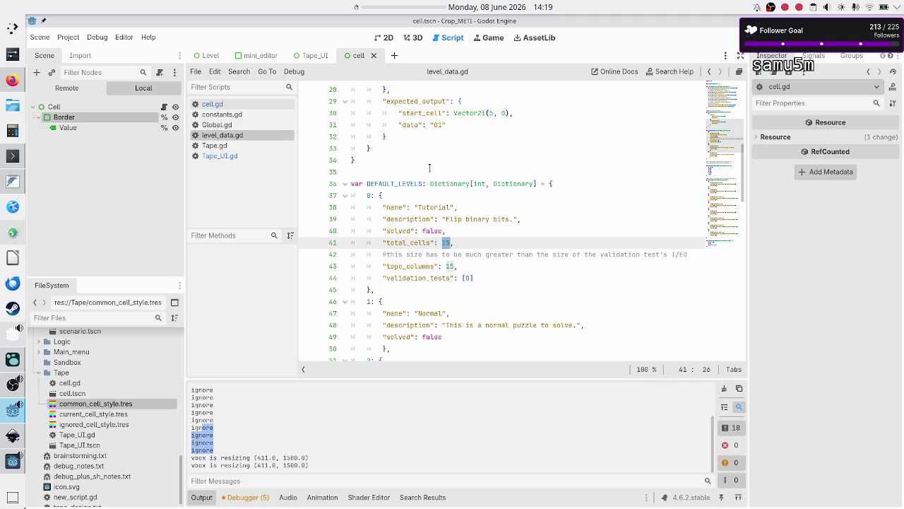
left_click(236, 157)
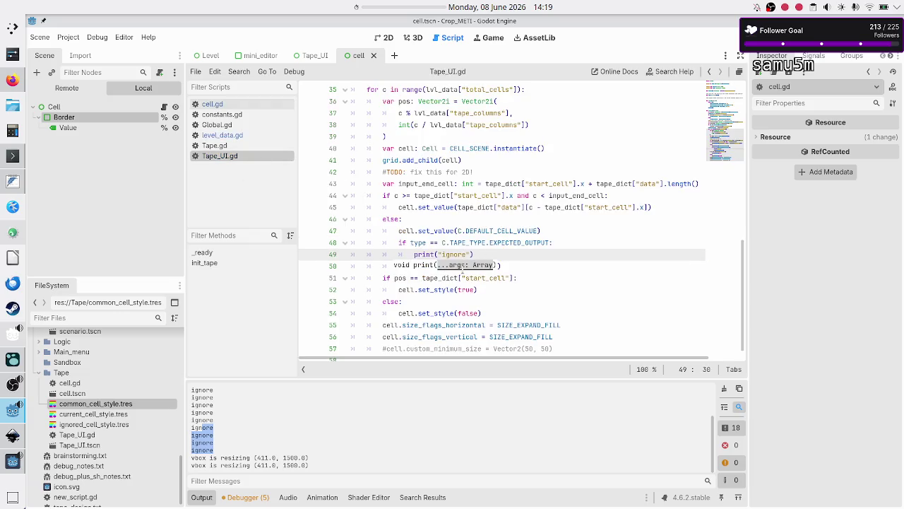
left_click(517, 252)
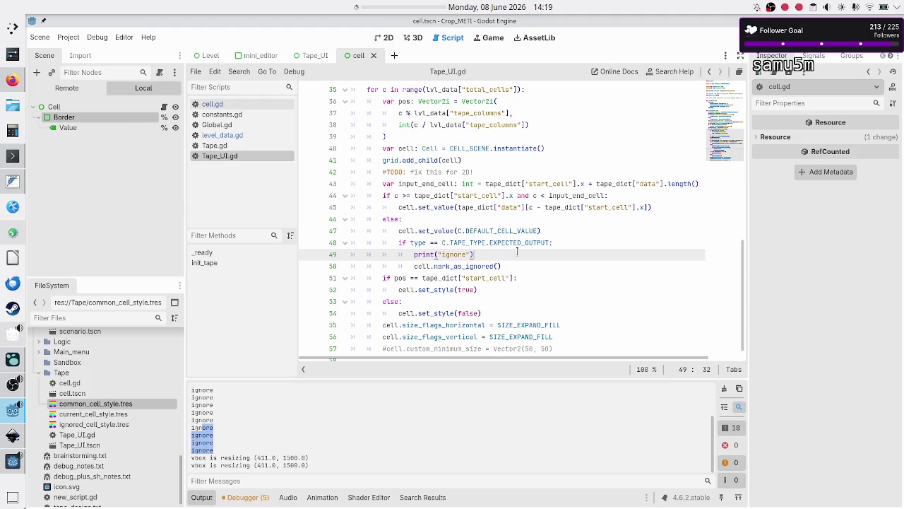
key("Down")
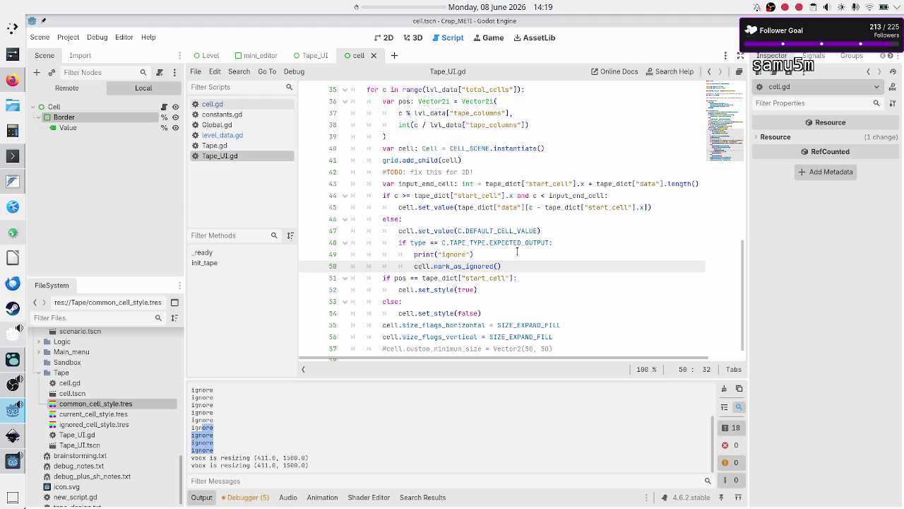
scroll(500, 198, "up", 2)
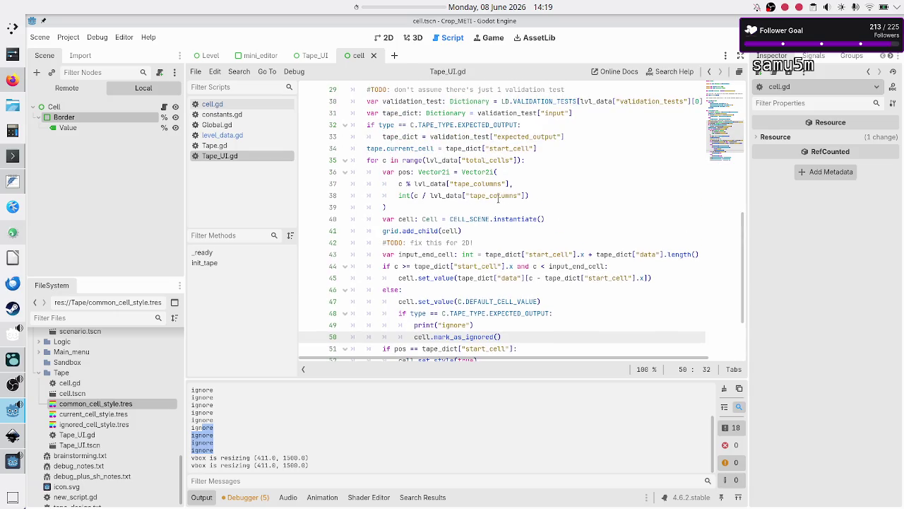
double_click(430, 220)
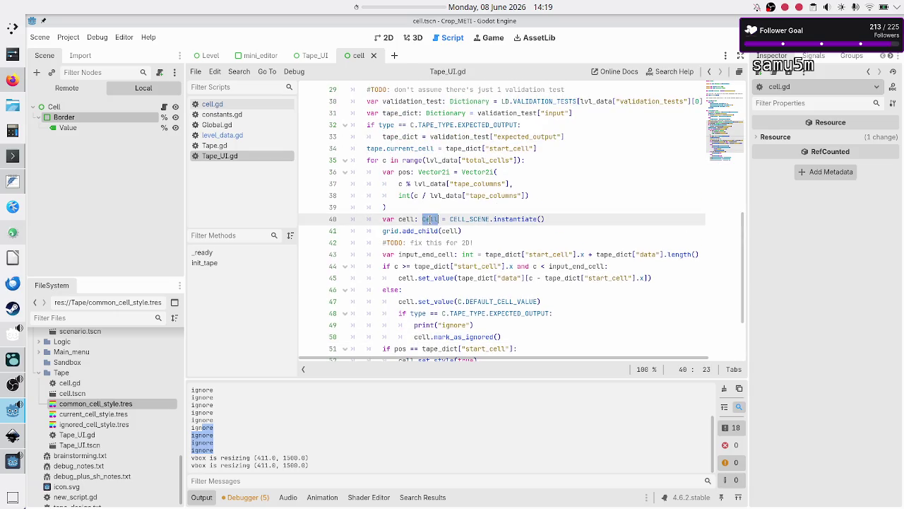
double_click(507, 219)
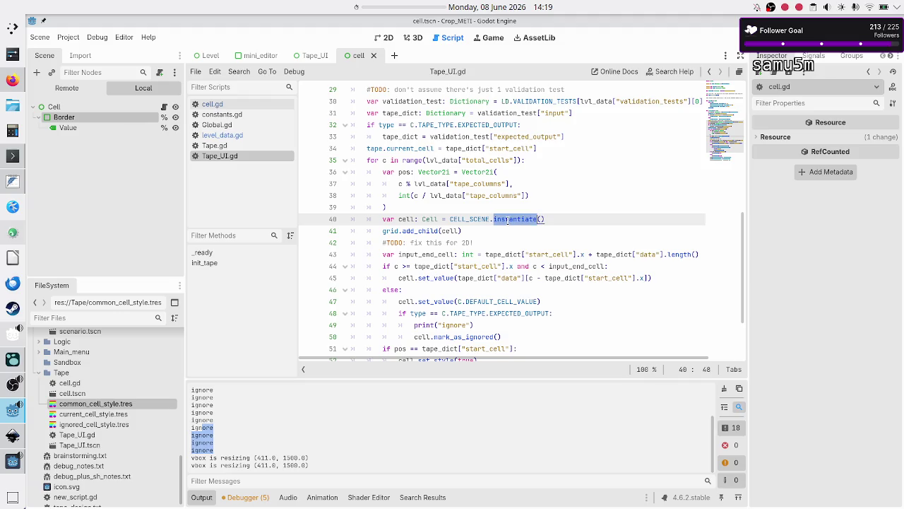
double_click(406, 231)
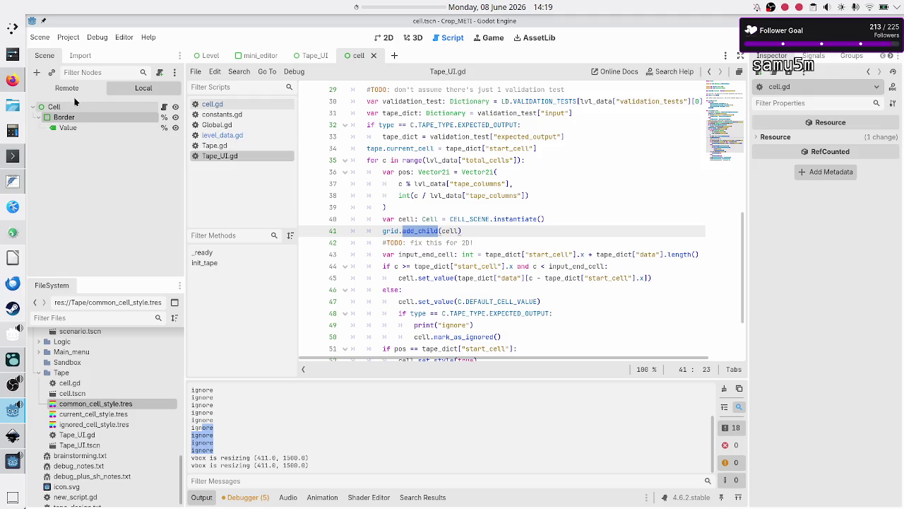
left_click(77, 127)
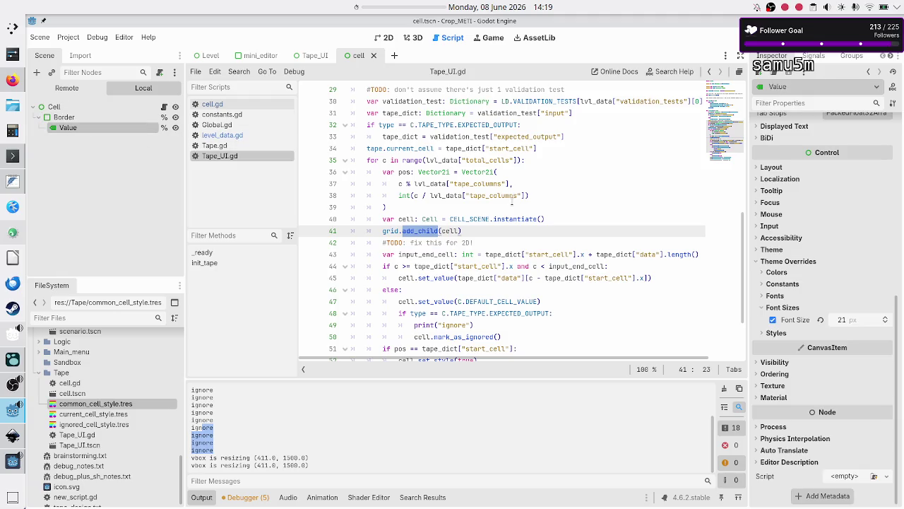
Step: Expand the Value node's style overrides and inspect the Border node's StyleBoxFlat panel override
left_click(768, 334)
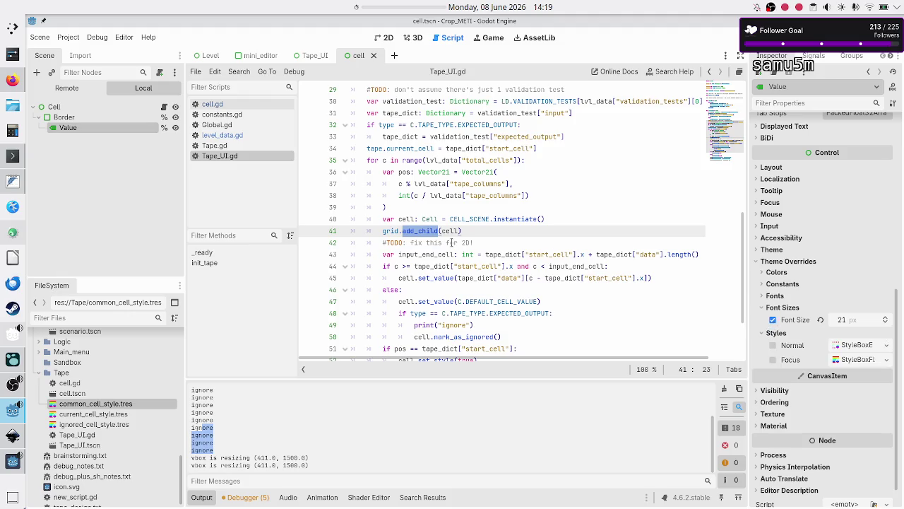
left_click(61, 120)
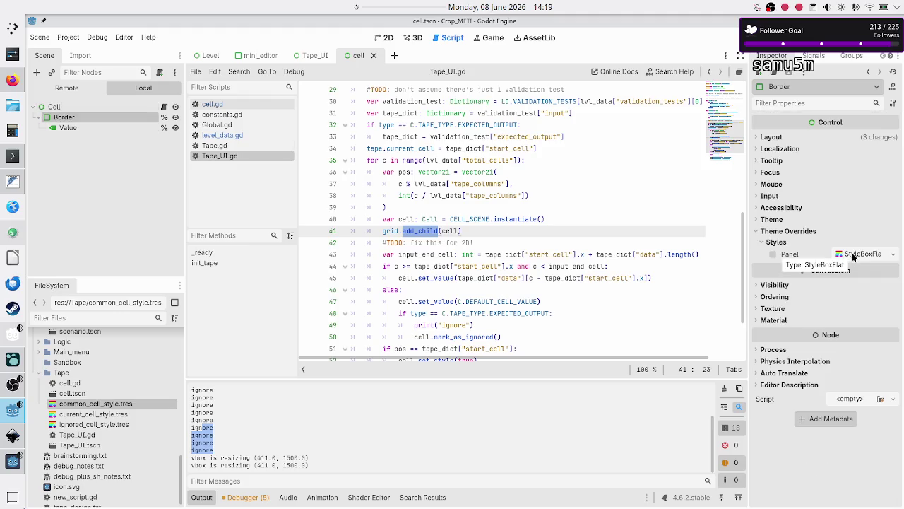
left_click(533, 221)
scroll(499, 260, "down", 2)
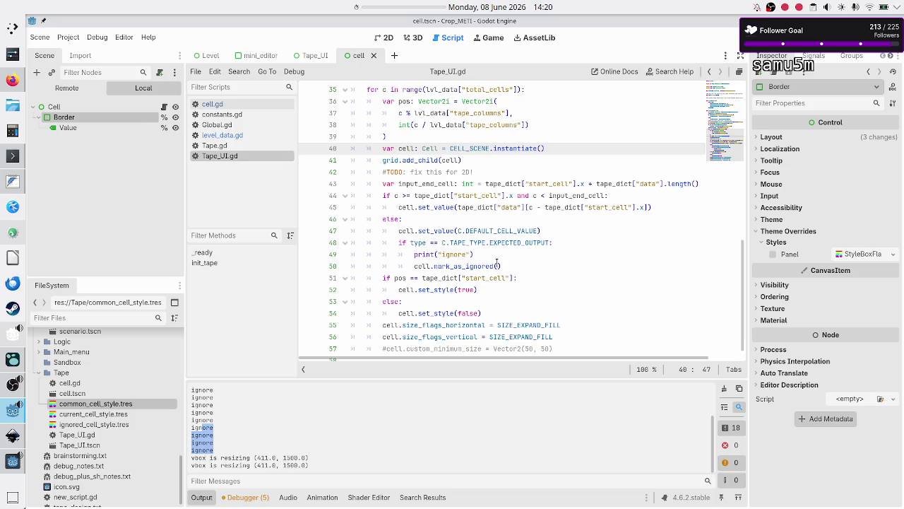
Step: Trace the mark_as_ignored call into cell.gd and highlight its IGNORED_CELL_STYLE constant on line 17
double_click(453, 266)
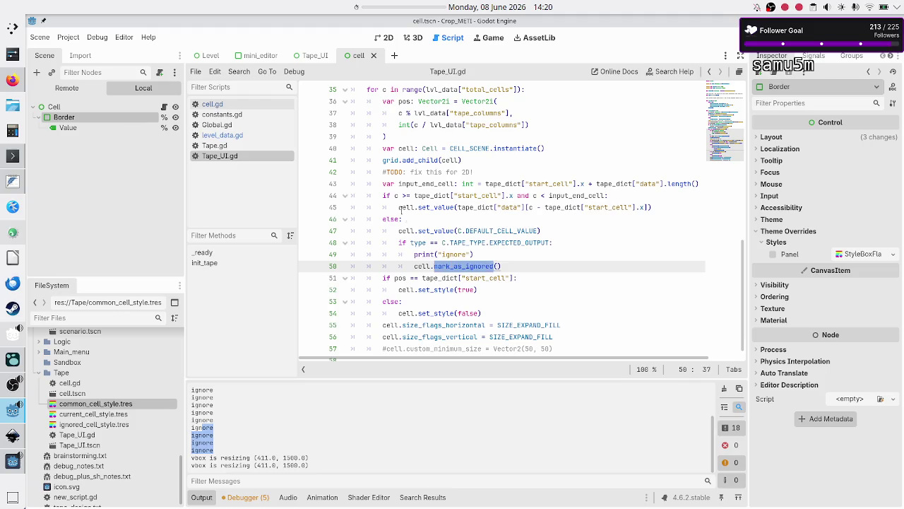
left_click(240, 107)
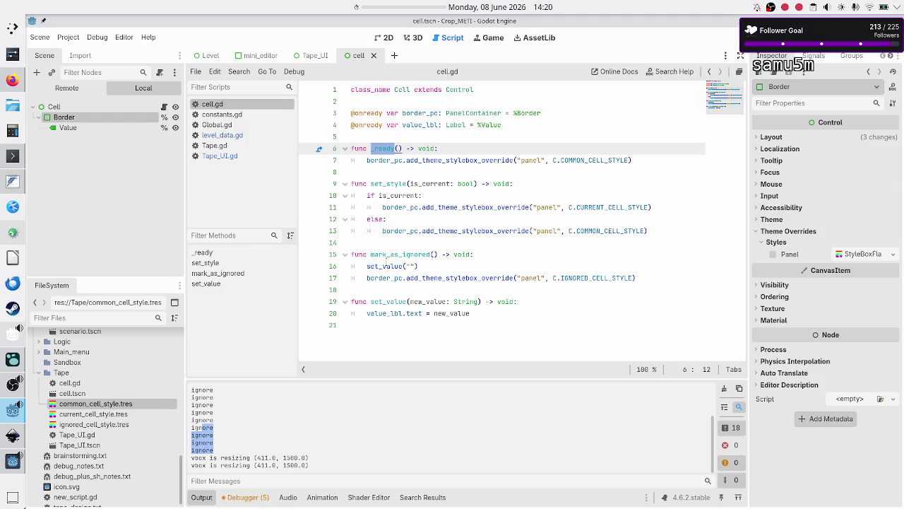
double_click(398, 255)
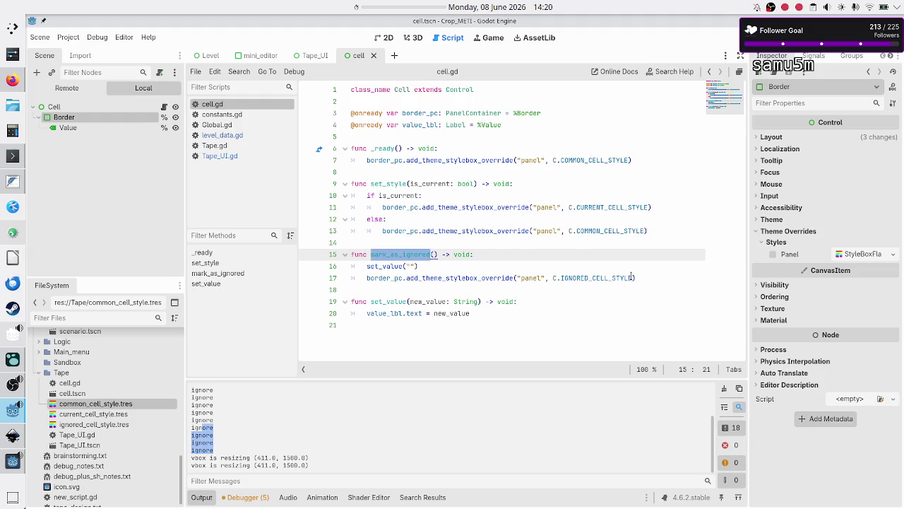
double_click(597, 278)
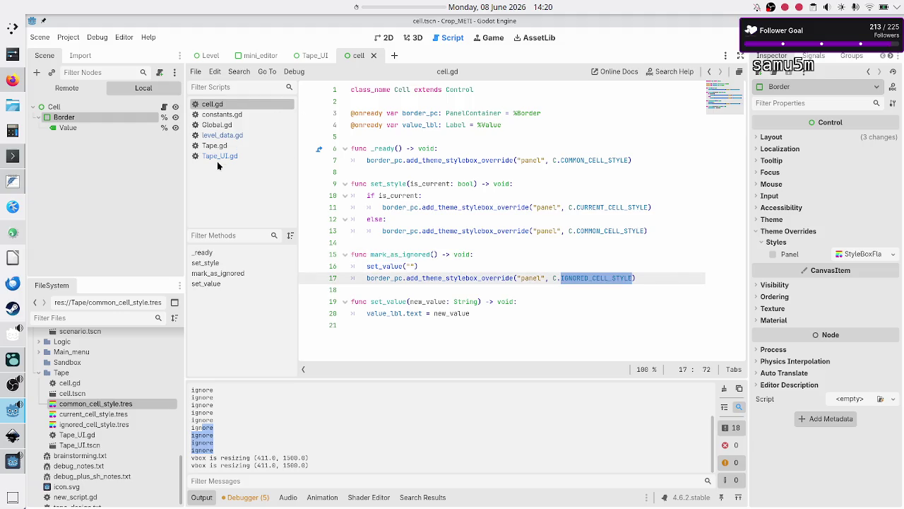
Step: Inspect constants.gd's cell-style preloads, including res://Tape/ignored_cell_style.tres, then go back to cell.gd
left_click(221, 115)
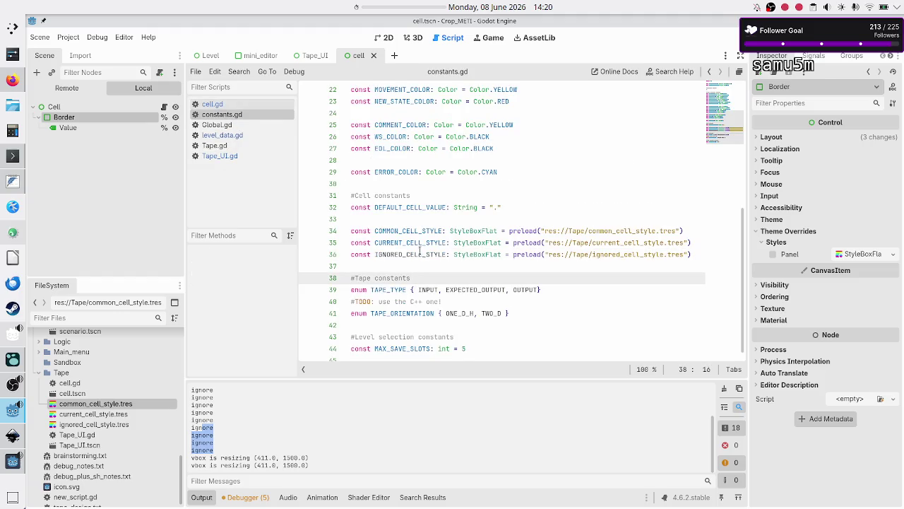
double_click(392, 231)
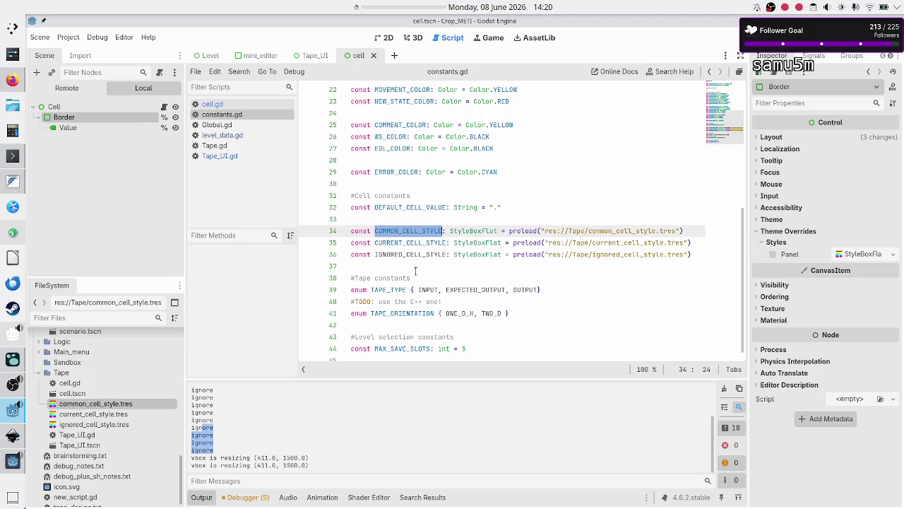
left_click(407, 254)
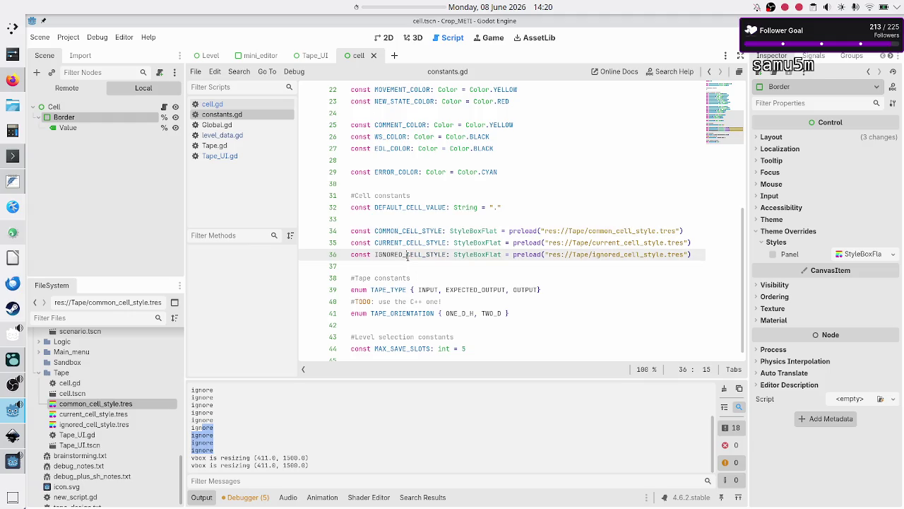
double_click(482, 254)
left_click(536, 255)
double_click(536, 254)
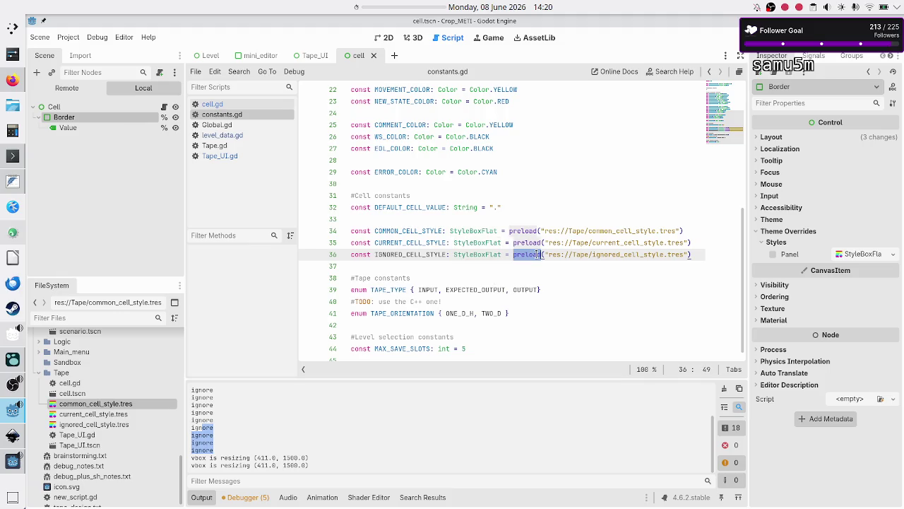
left_click(608, 255)
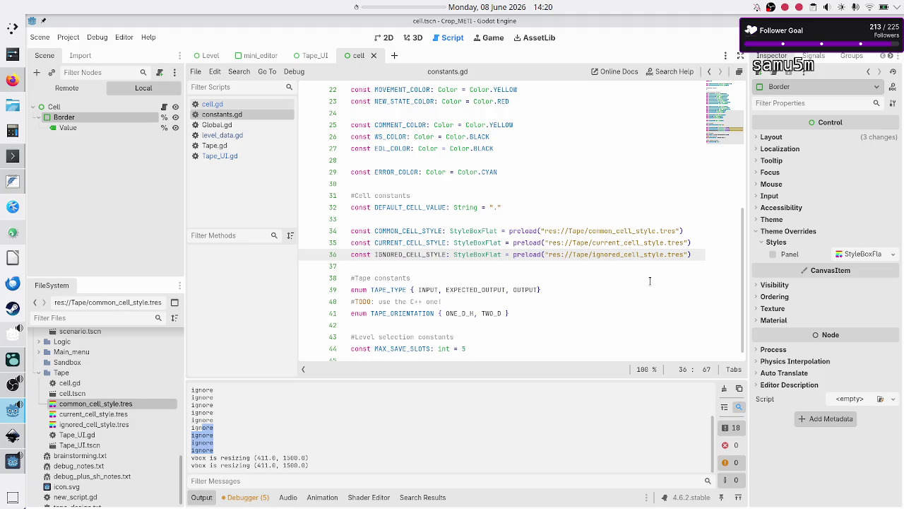
key("Right")
key("Right")
key("Right")
key("Right")
key("Right")
key("Right")
left_click(238, 156)
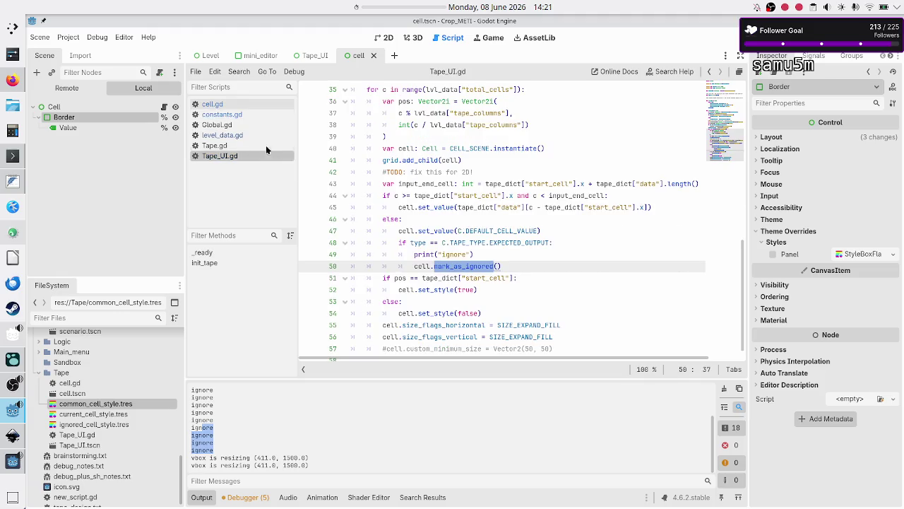
left_click(243, 104)
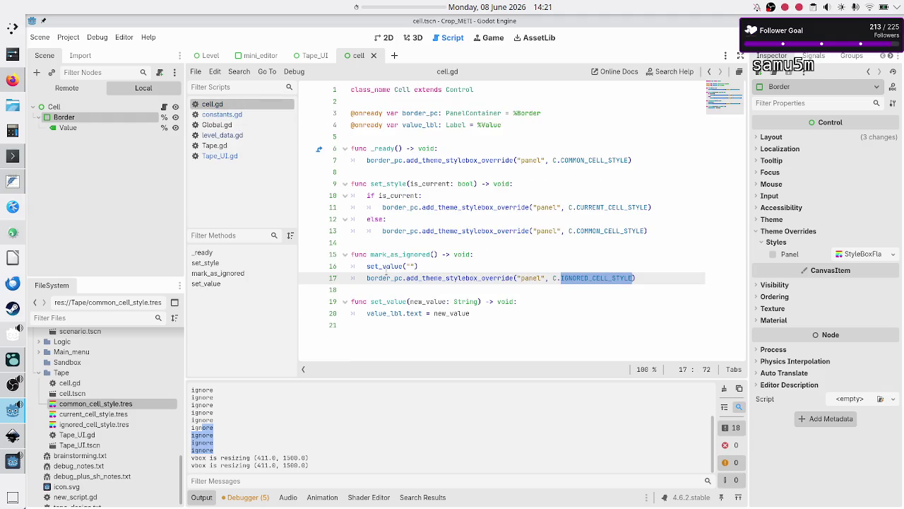
double_click(385, 184)
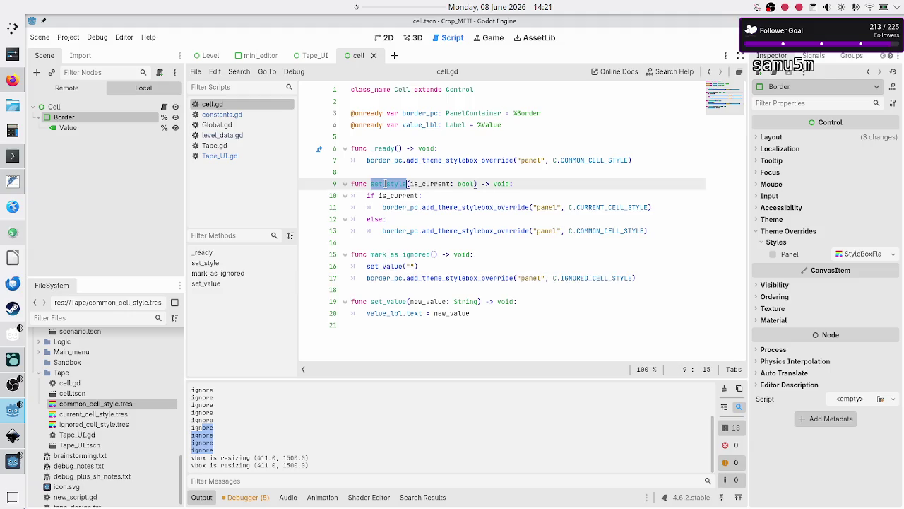
double_click(398, 254)
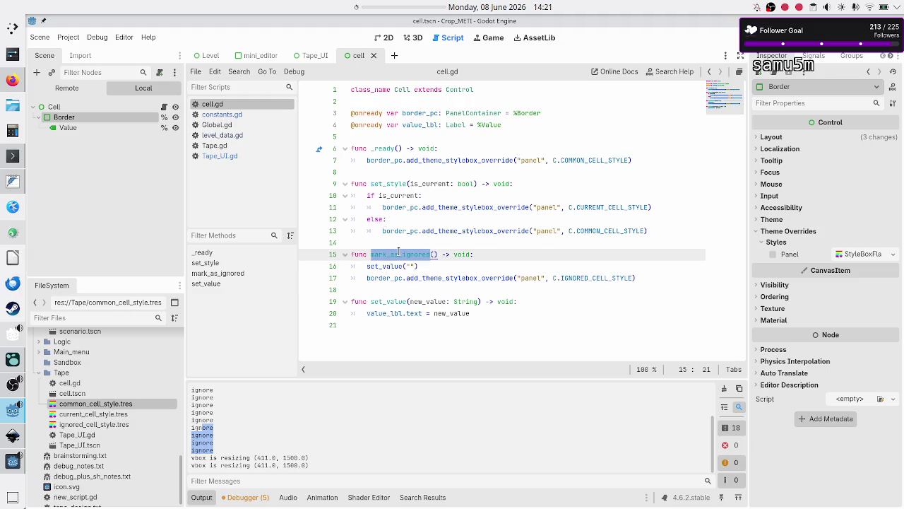
double_click(472, 278)
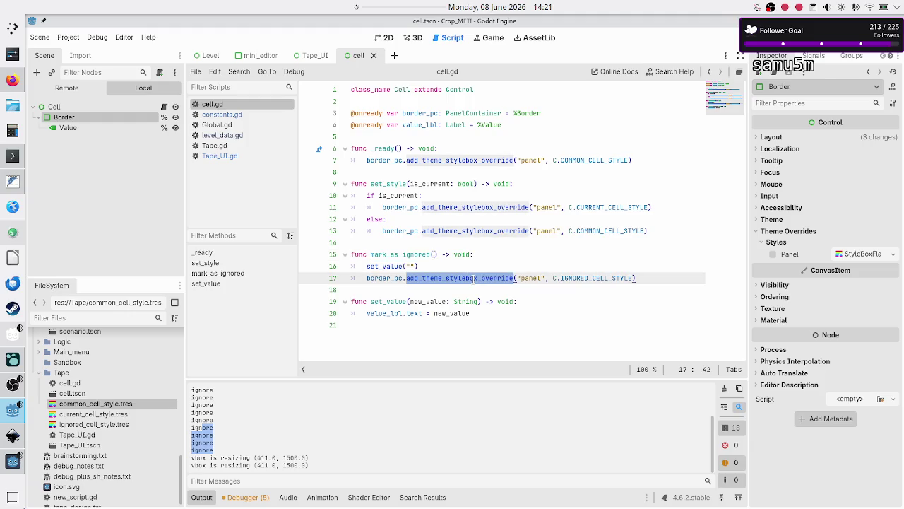
left_click(242, 156)
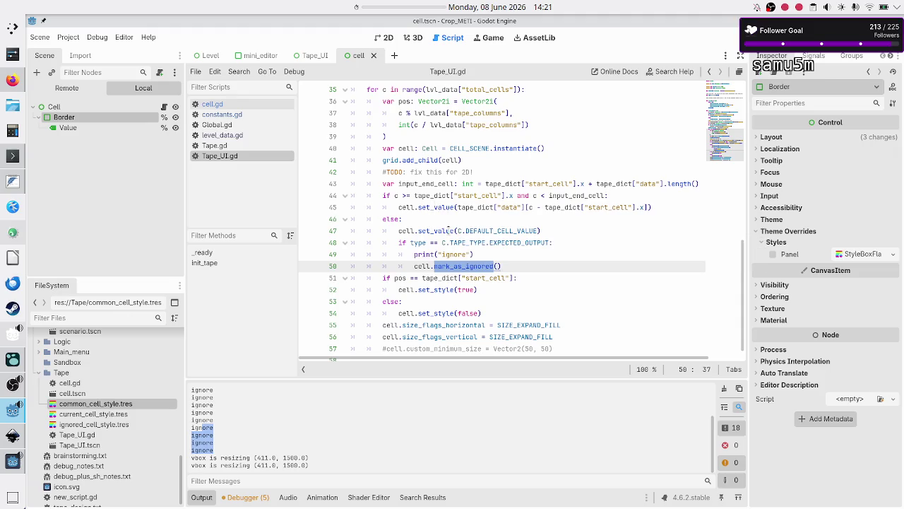
Step: Review the expected-output else branch of Tape_UI.gd, lines 46–50
left_click(393, 219)
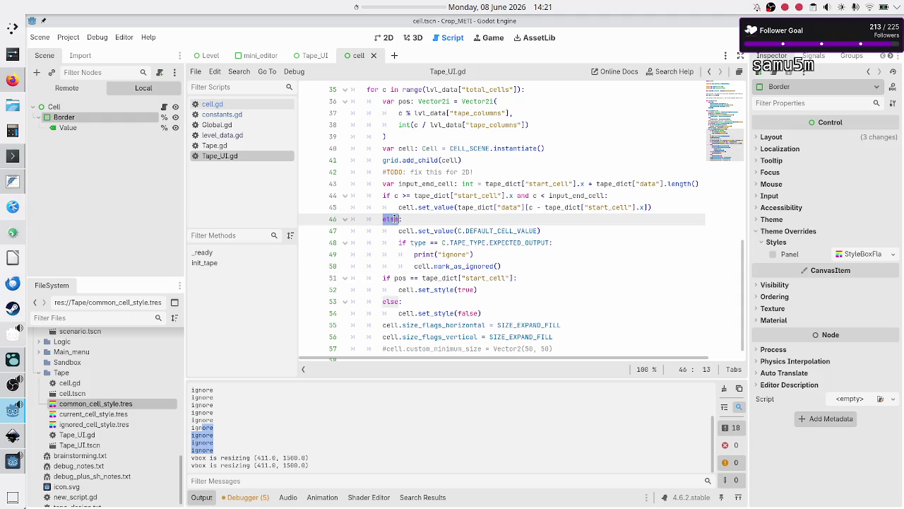
double_click(431, 230)
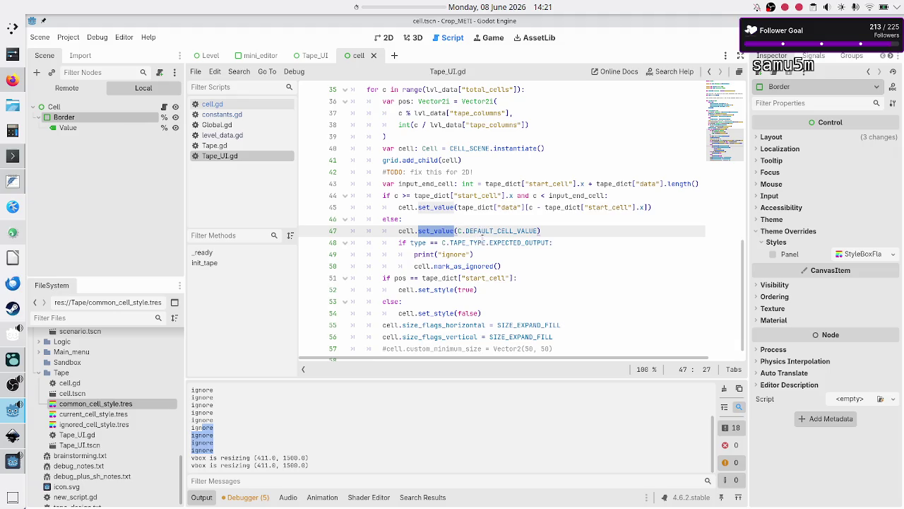
double_click(503, 242)
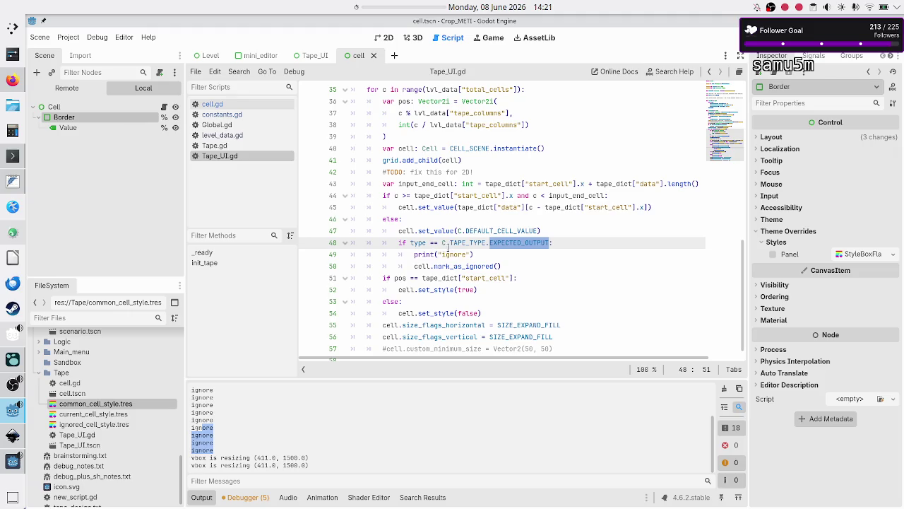
double_click(425, 254)
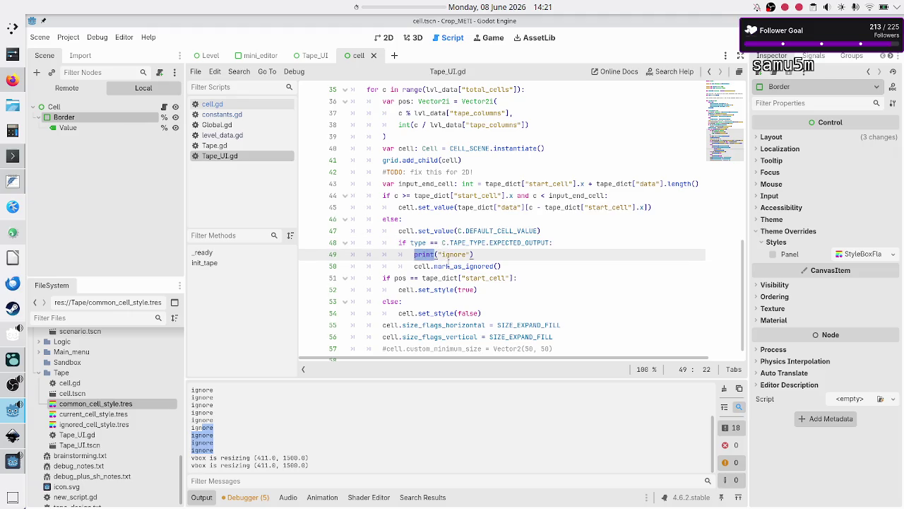
double_click(441, 266)
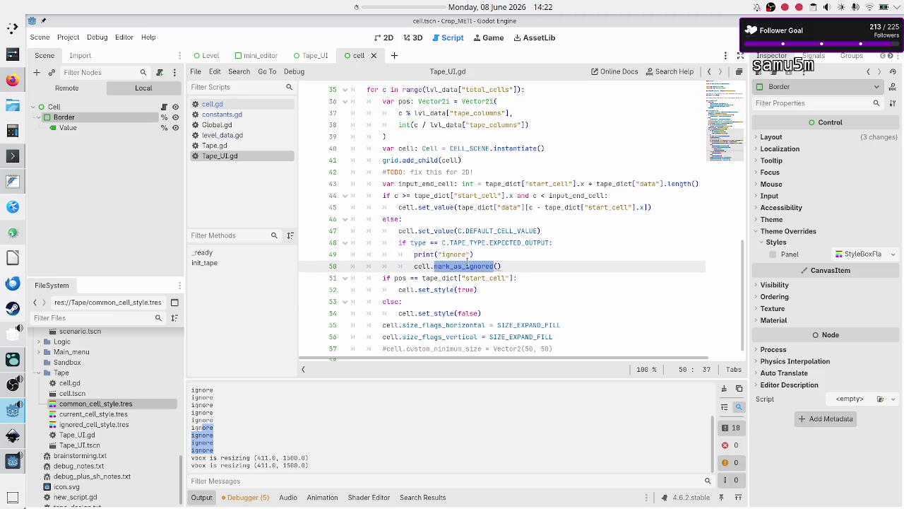
triple_click(474, 262)
left_click(517, 262)
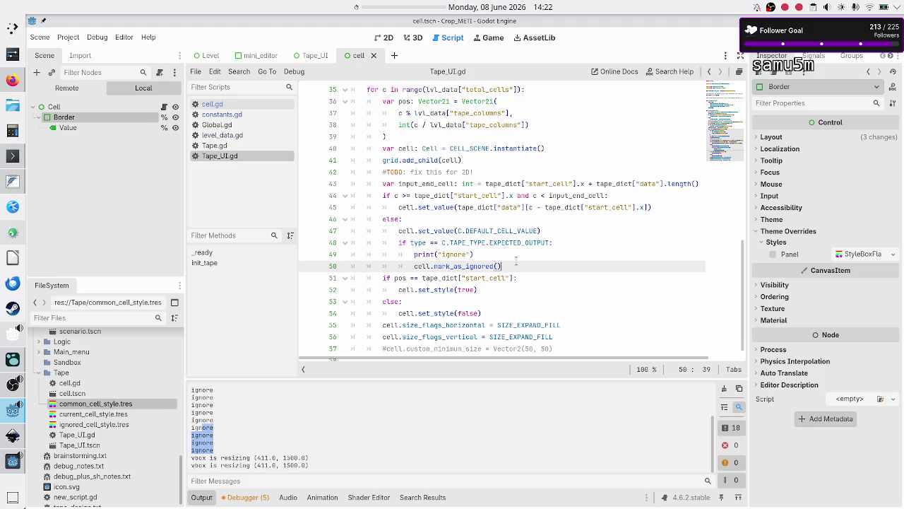
Step: Delete the print("ignore") line 49 and save Tape_UI.gd
key("Up")
key("Home")
key("shift+End")
key("Delete")
key("Delete")
key("End")
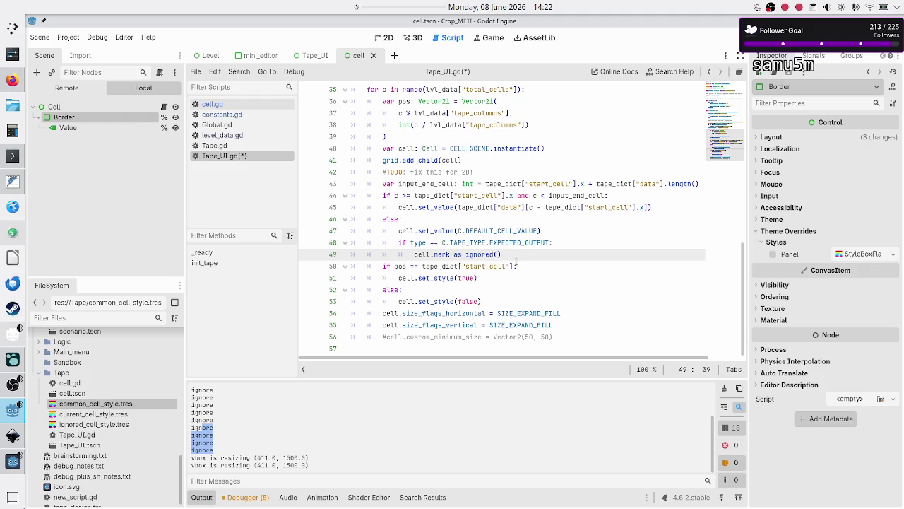
key("ctrl+s")
Step: In cell.gd, comment out the stylebox override on line 17 in mark_as_ignored
left_click(271, 101)
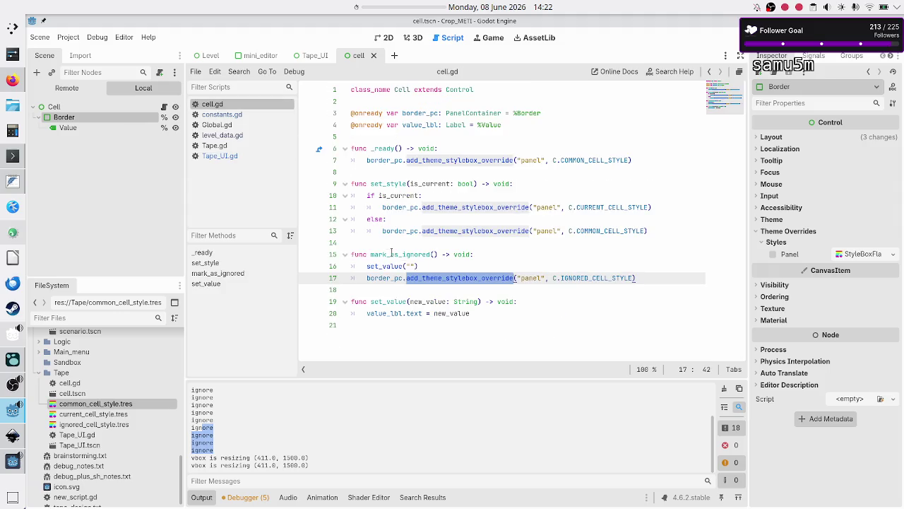
left_click(441, 266)
key("Down")
key("Home")
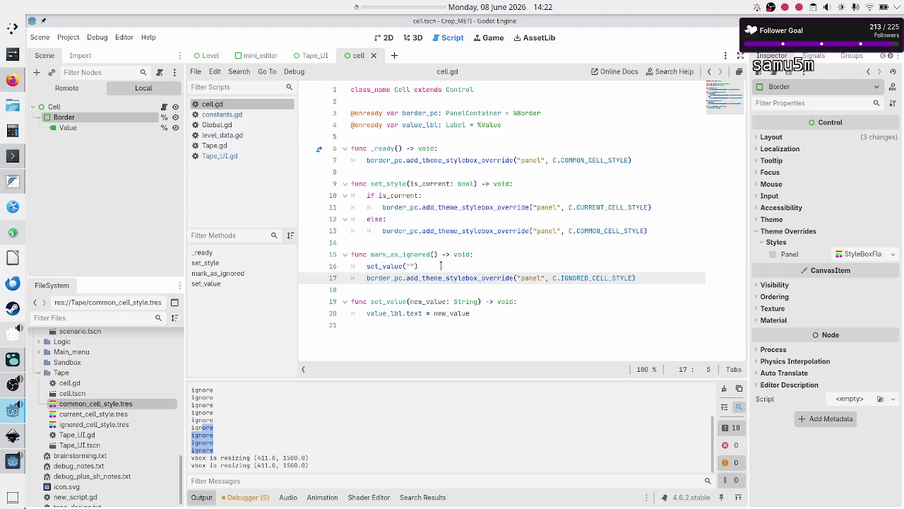
type("#")
Step: Comment out set_style's if is_current/else lines 10–13 and give the function a pass line
key("Up")
key("Up")
key("Up")
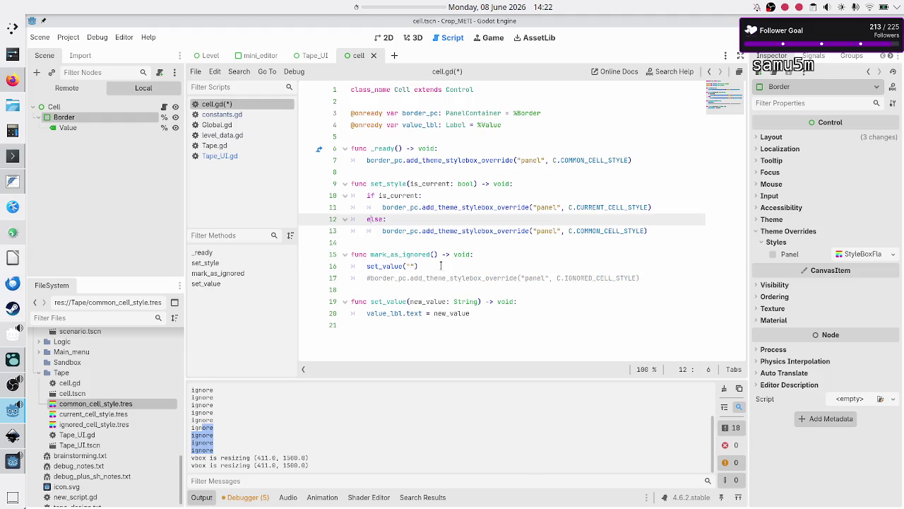
key("Up")
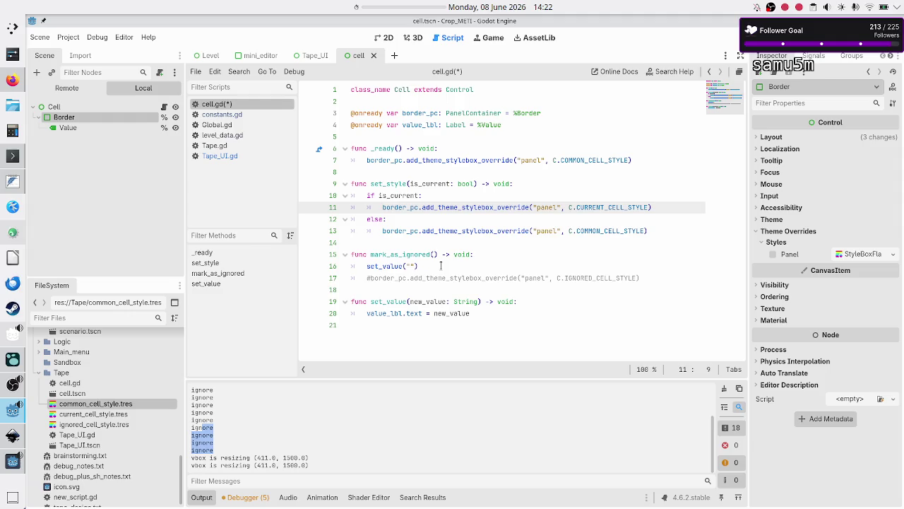
key("Up")
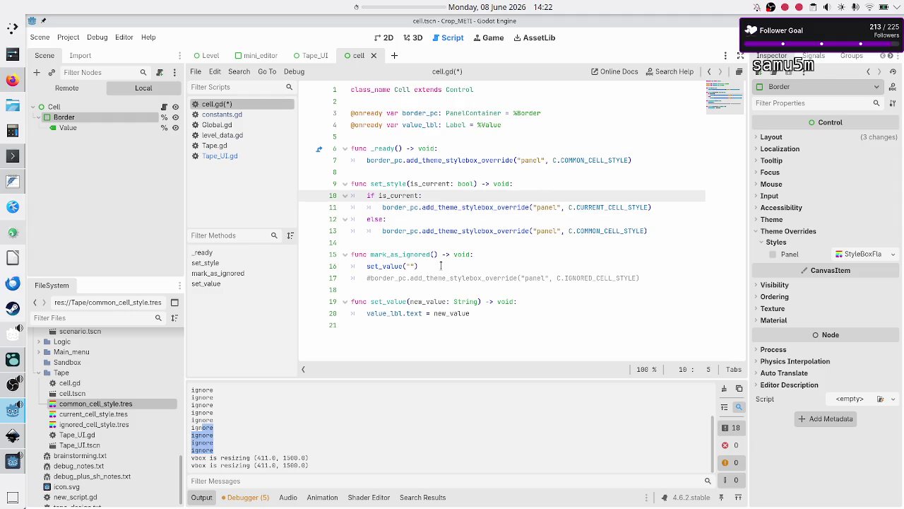
type("#")
key("Down")
type("#")
key("Down")
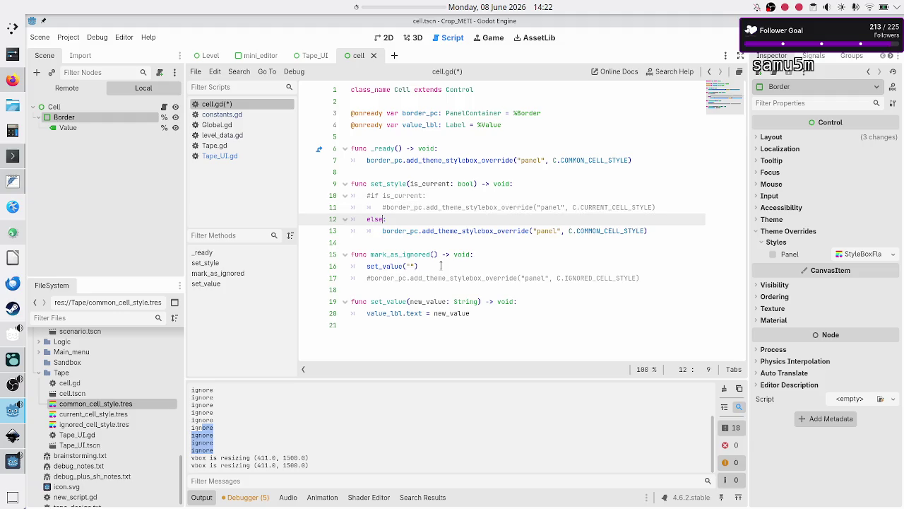
type("#")
key("Down")
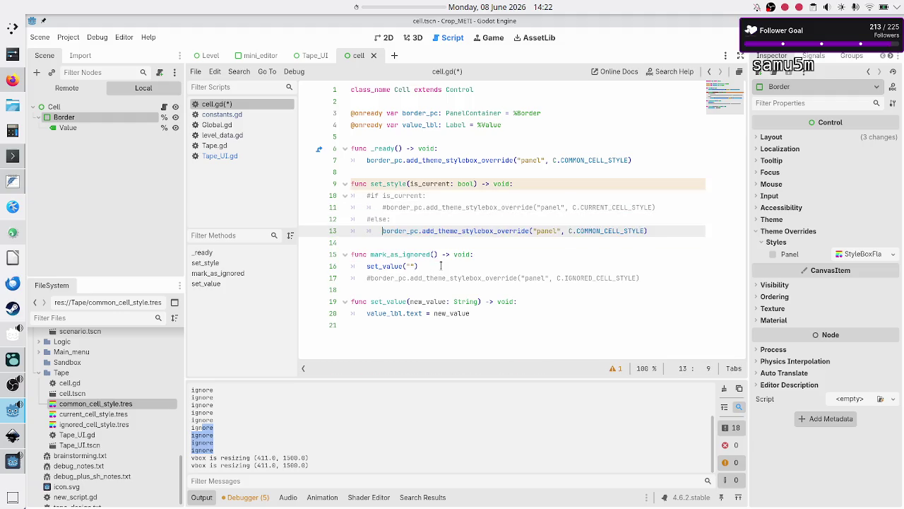
type("#")
key("Down")
key("Return")
key("Up")
key("Tab")
type("pass")
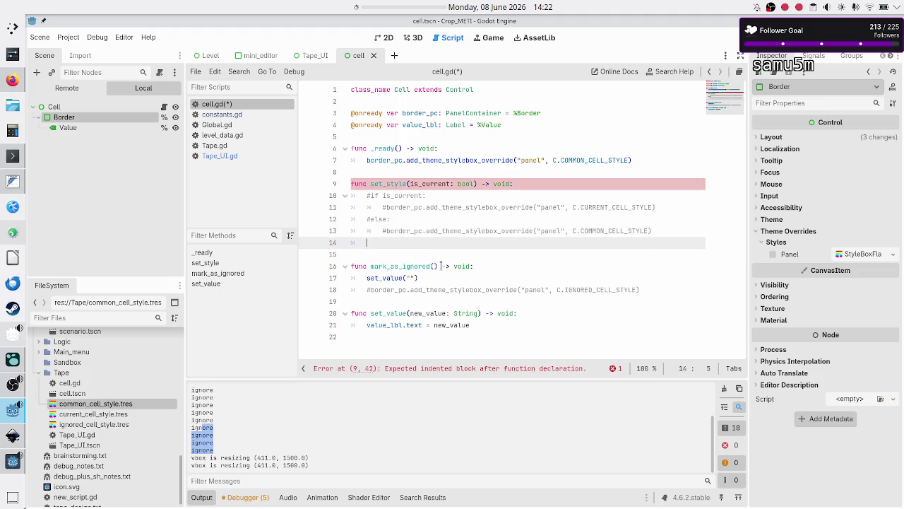
key("Down")
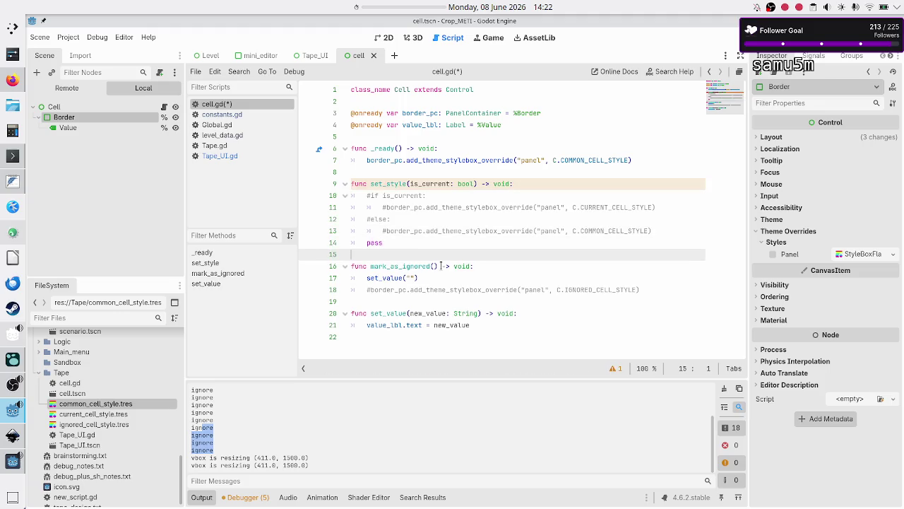
Step: Comment out the style line in _ready, add pass beneath it, and save
key("Up")
key("Up")
key("Up")
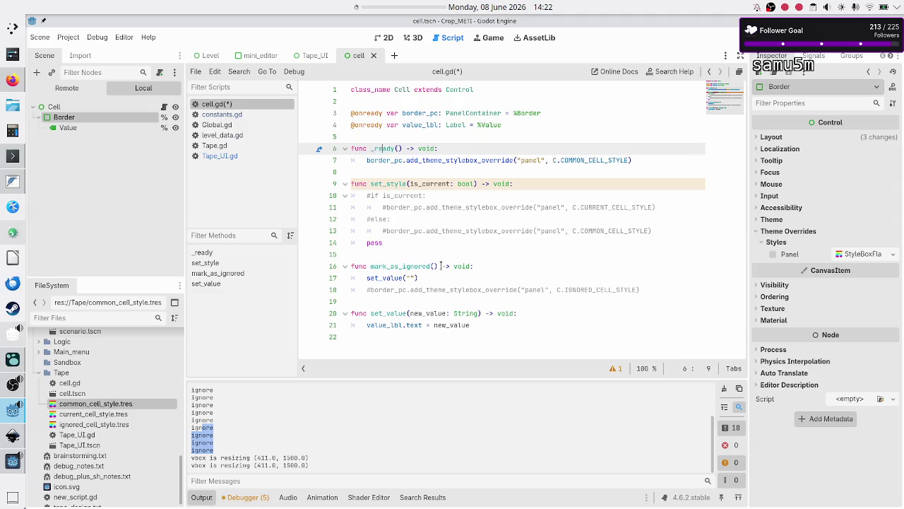
key("Down")
key("Home")
key("ctrl+k")
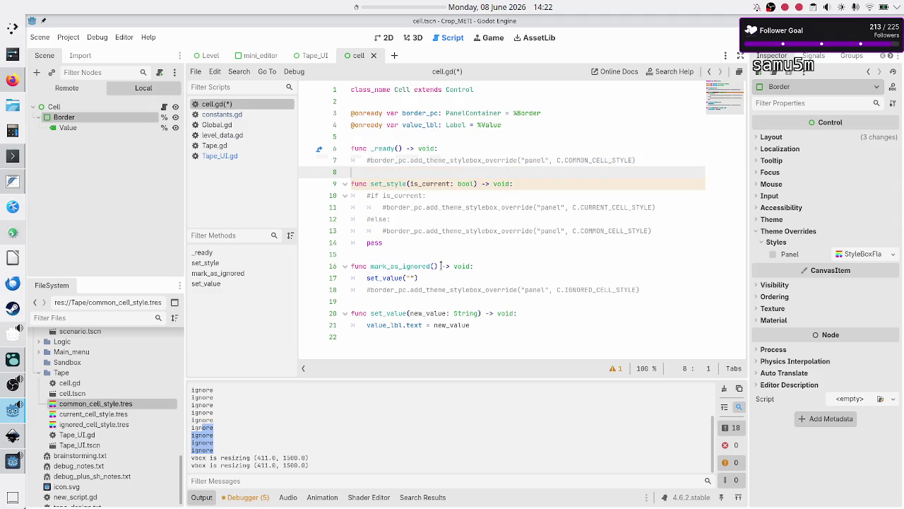
key("End")
key("Return")
type("[a")
key("BackSpace")
key("BackSpace")
type("pass")
key("Return")
key("ctrl+s")
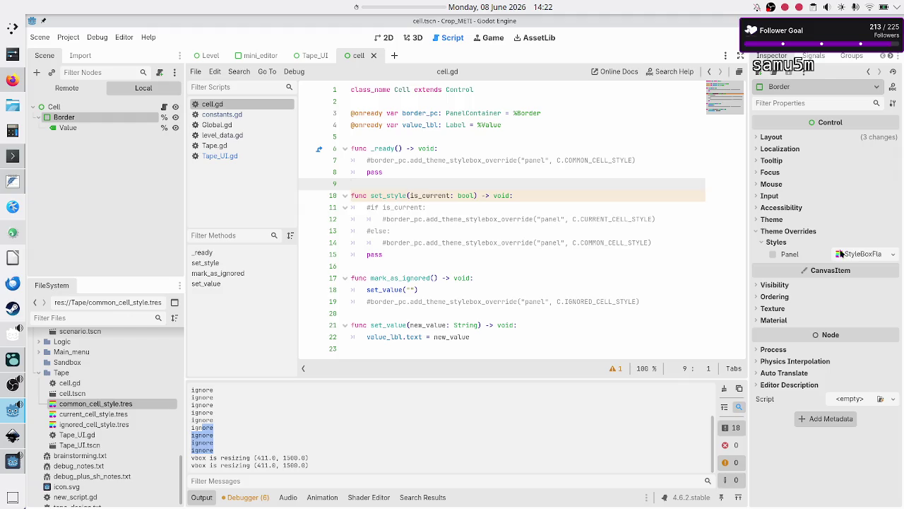
Step: Quick-load ignored_cell_style.tres as Border's Panel style override, then test-run and close the game
left_click(893, 254)
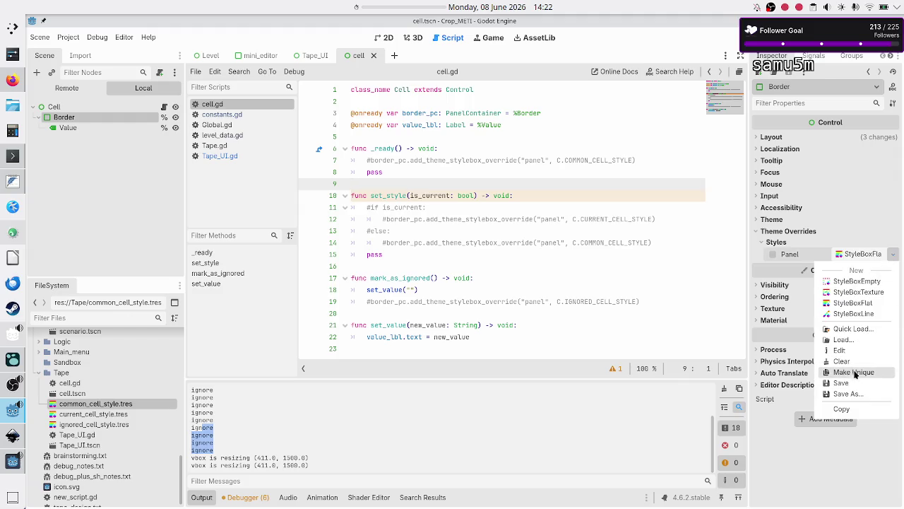
left_click(863, 330)
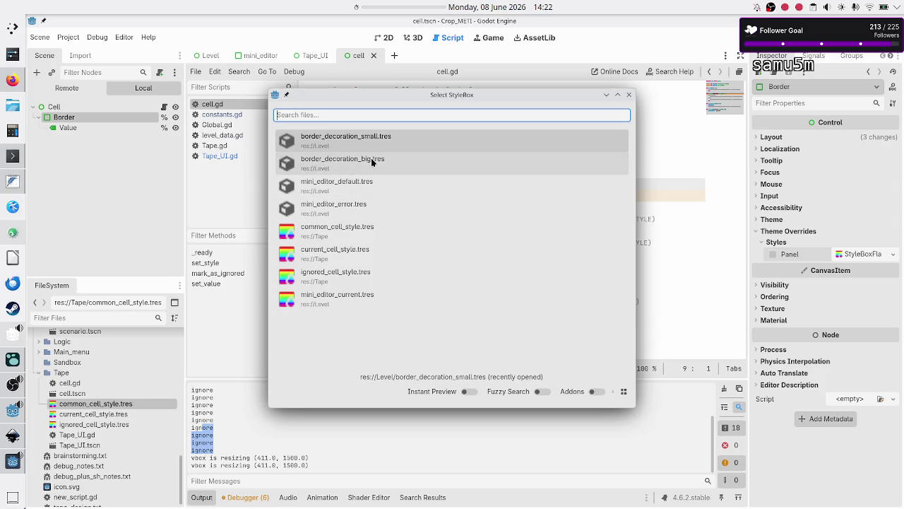
left_click(339, 278)
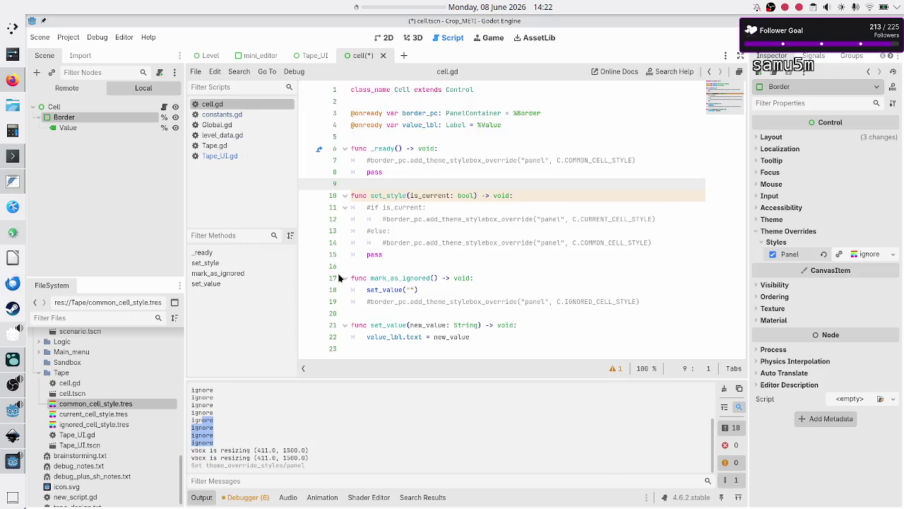
key("F5")
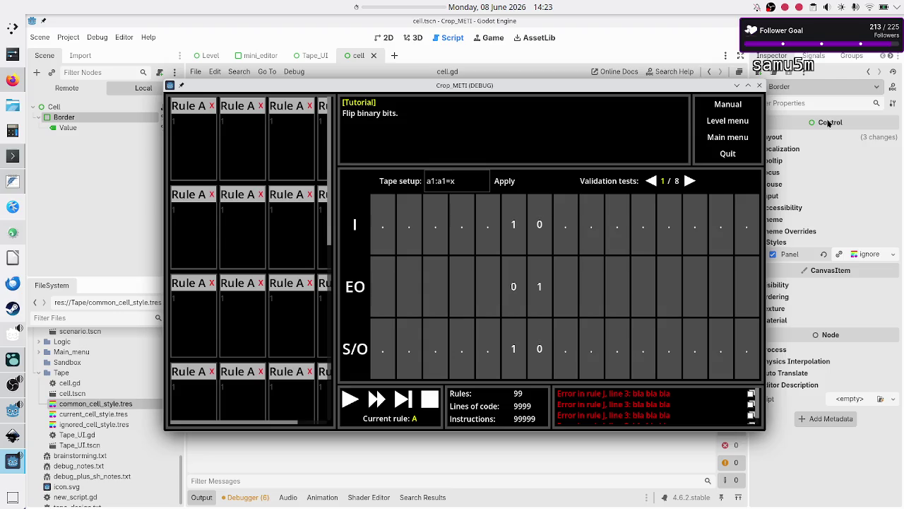
left_click(759, 84)
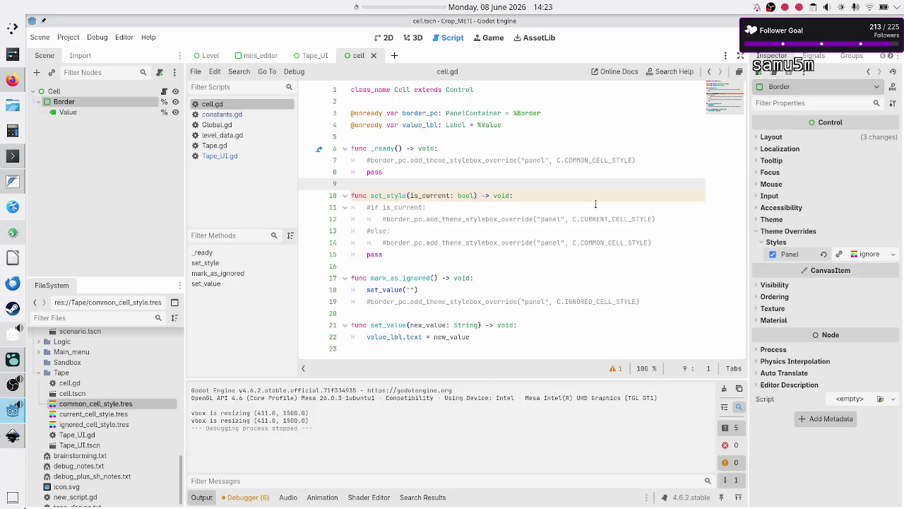
Step: Remove Border's Panel style override, keeping the _ready style line commented out
left_click(824, 255)
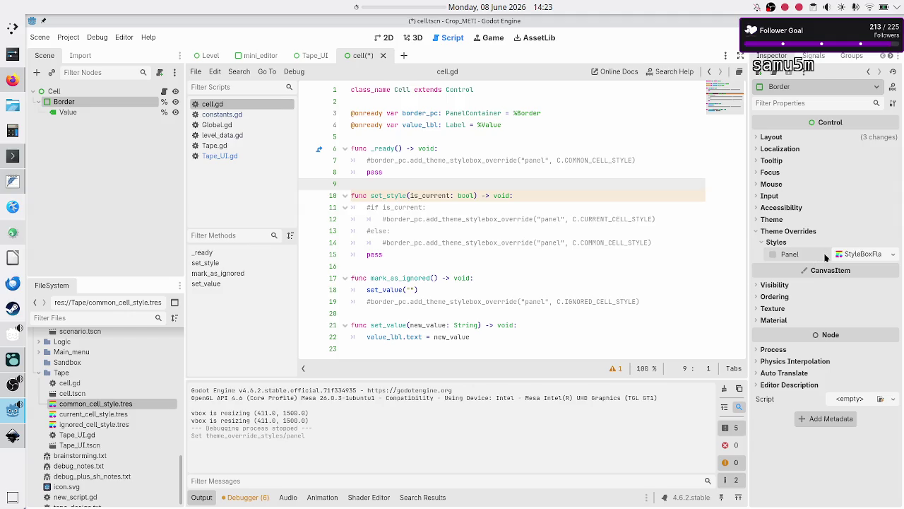
left_click(398, 159)
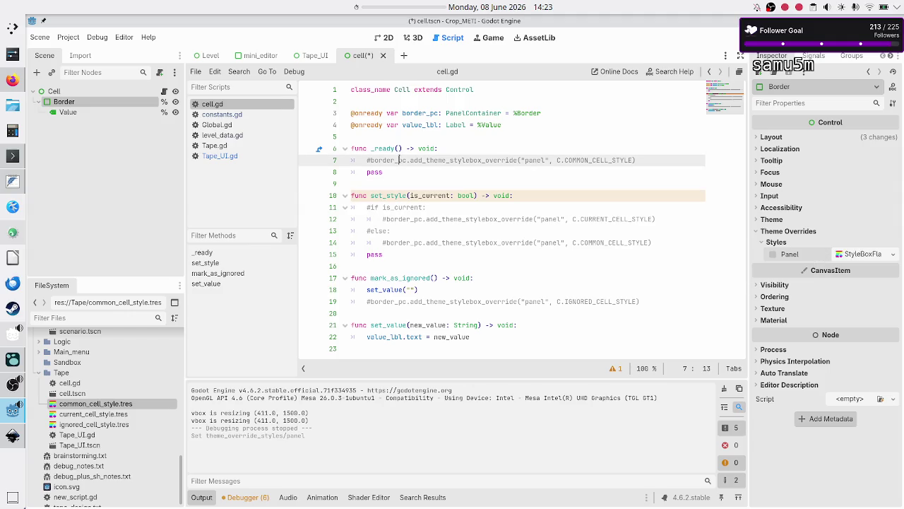
key("Up")
key("Down")
key("Home")
key("BackSpace")
key("ctrl+k")
Step: Uncomment set_style's if/else block and mark_as_ignored's ignored-style line, then test-run the game
key("Down")
key("Down")
key("Down")
key("ctrl+k")
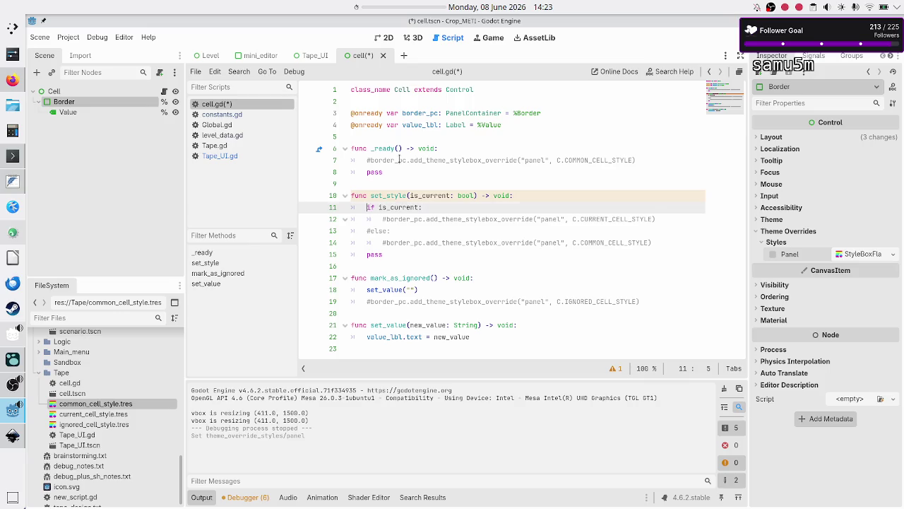
key("Down")
key("ctrl+k")
key("Down")
key("ctrl+k")
key("Down")
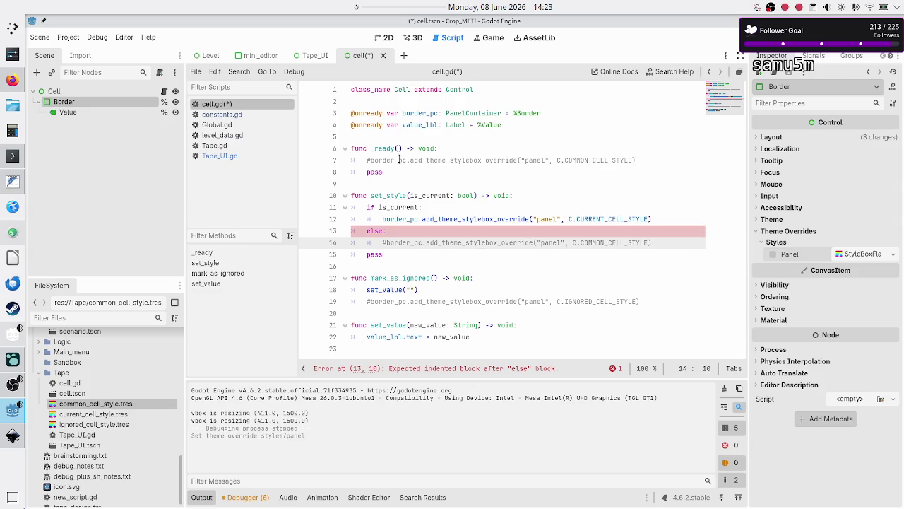
key("ctrl+k")
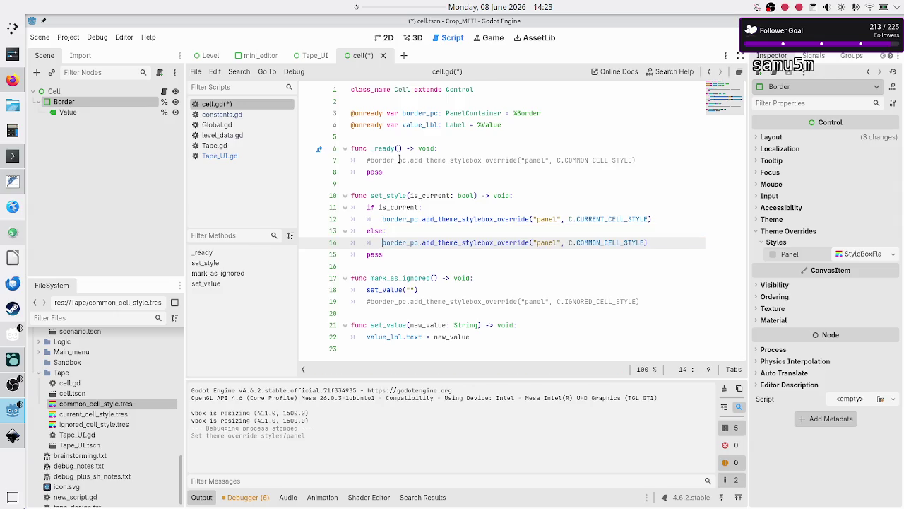
key("Down")
key("Down")
key("Down")
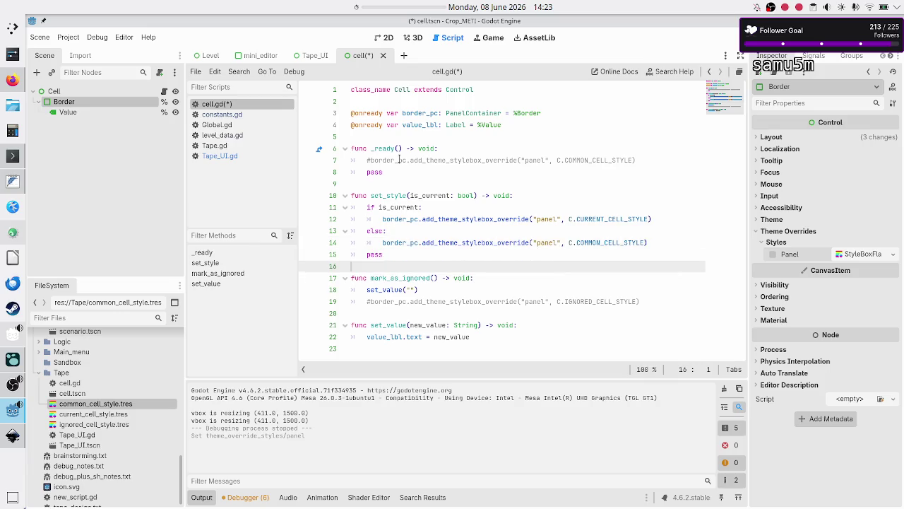
key("ctrl+k")
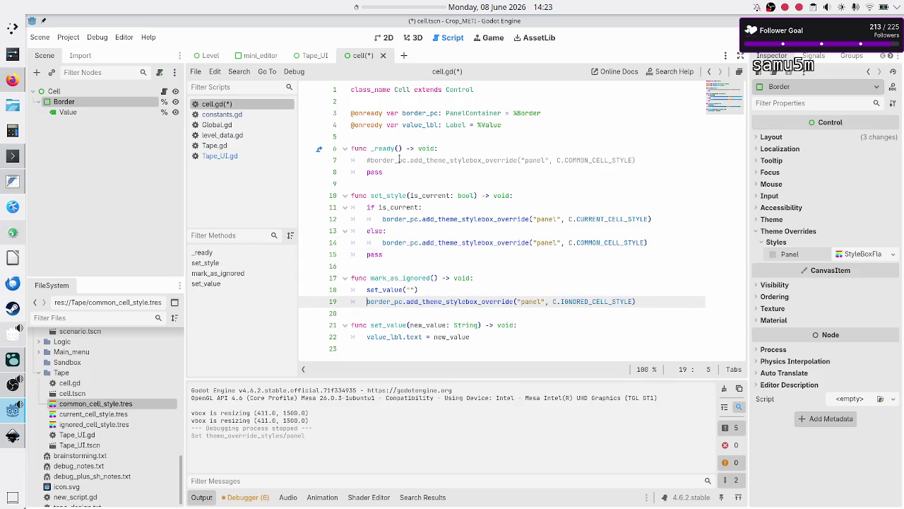
key("F5")
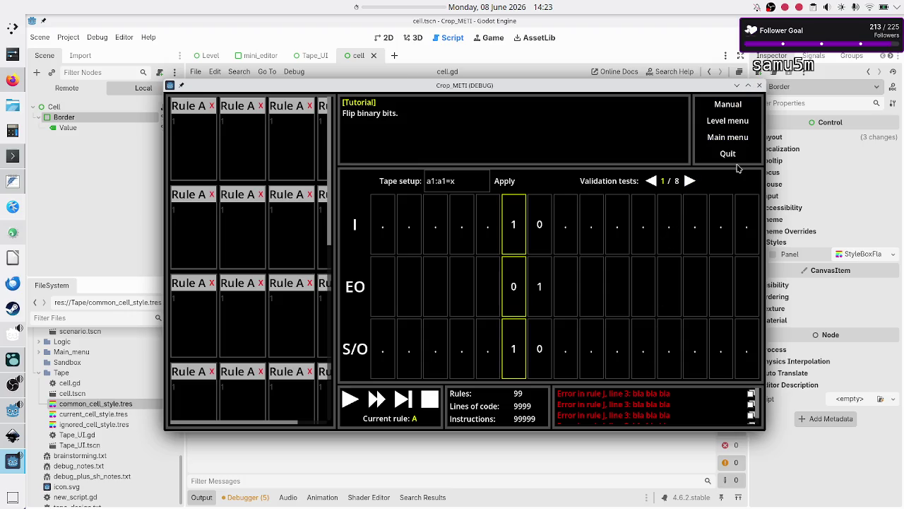
left_click(760, 85)
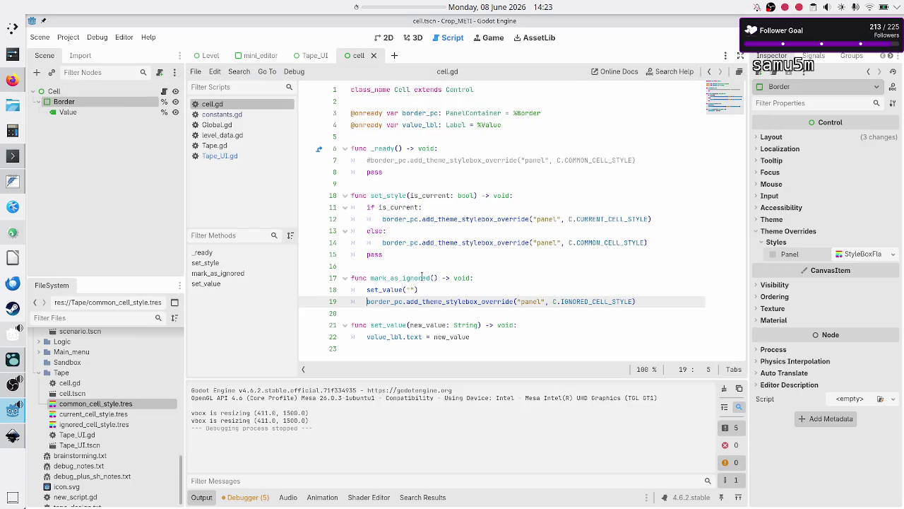
Step: Comment out lines 11–14 of set_style, the if is_current/else styling block, with Ctrl+K
left_click(496, 153)
key("Down")
key("Down")
key("Down")
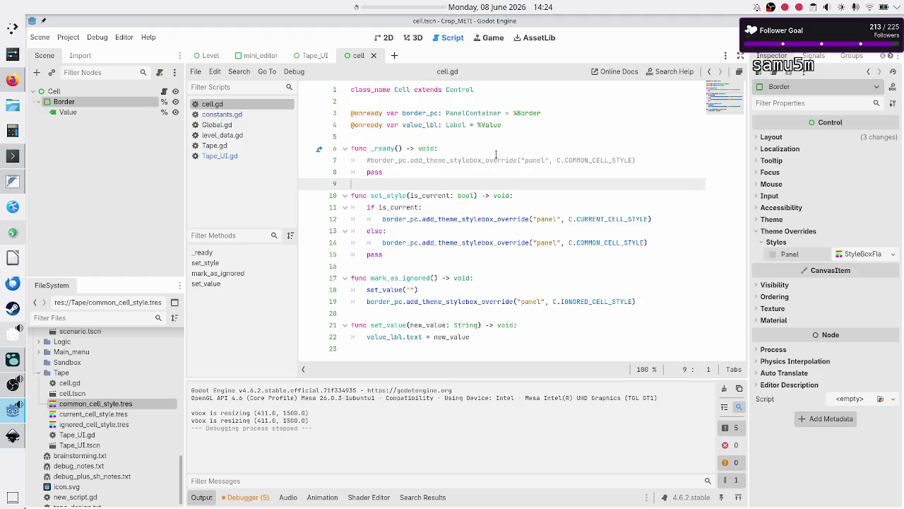
key("Home")
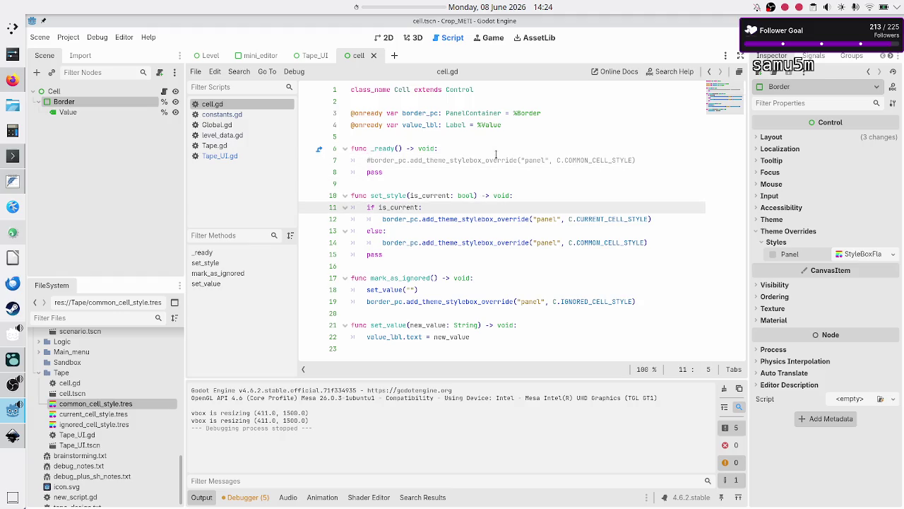
key("Down")
key("Up")
key("ctrl+k")
key("Down")
key("ctrl+k")
key("Down")
key("Down")
key("Up")
key("ctrl+k")
key("Down")
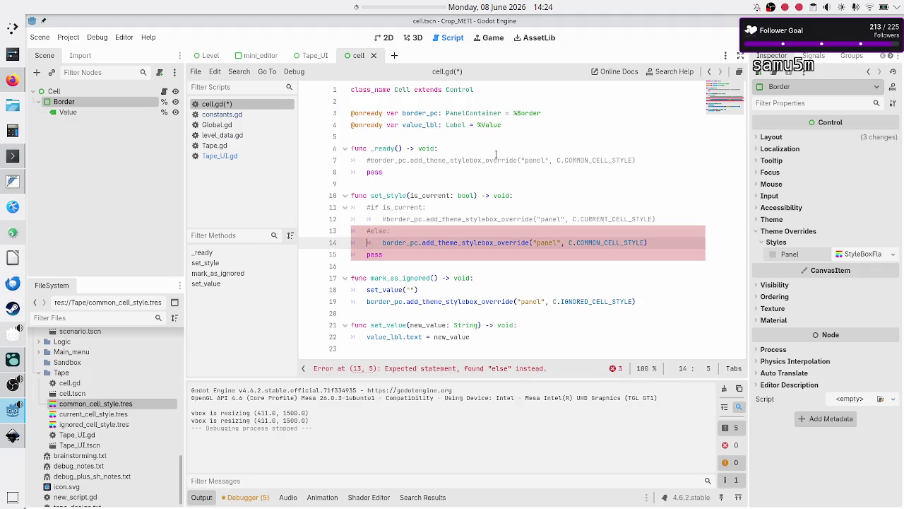
key("ctrl+k")
key("Down")
key("End")
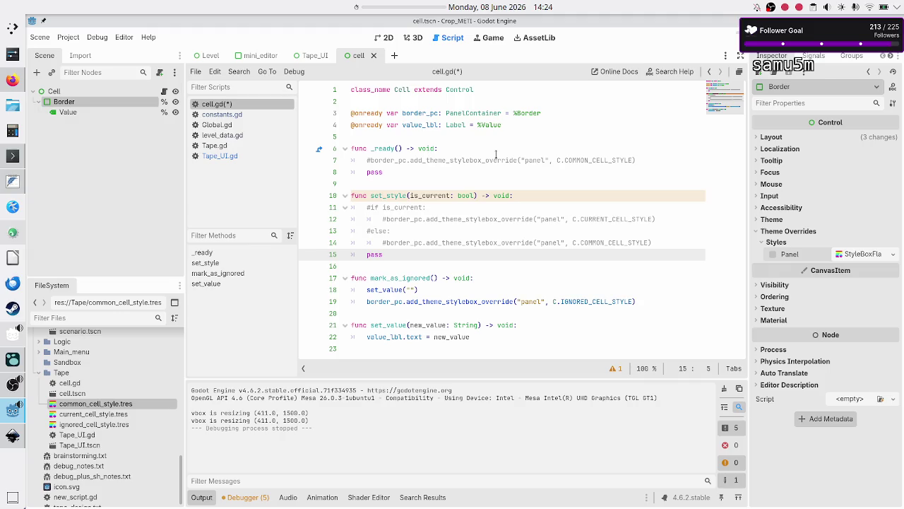
Step: Test-run the game, close it, then open Tape_UI.gd from the Tape_UI scene
key("F5")
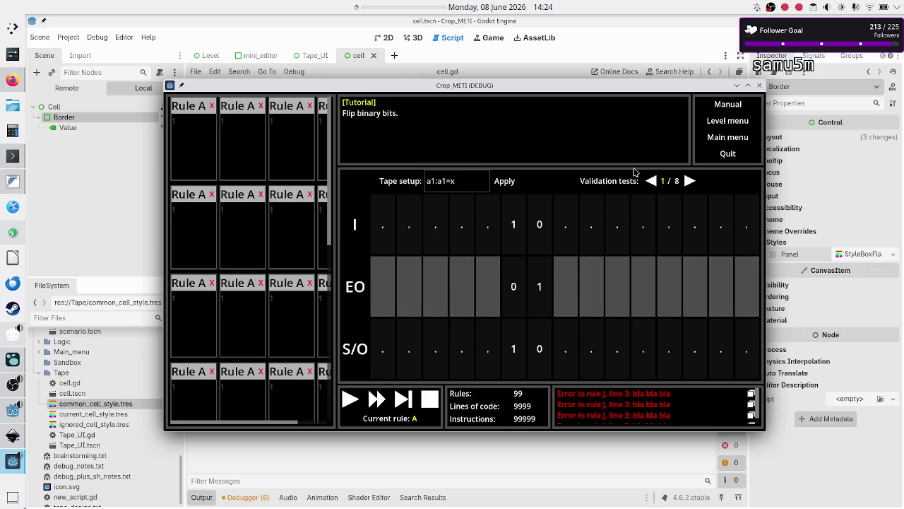
left_click(761, 86)
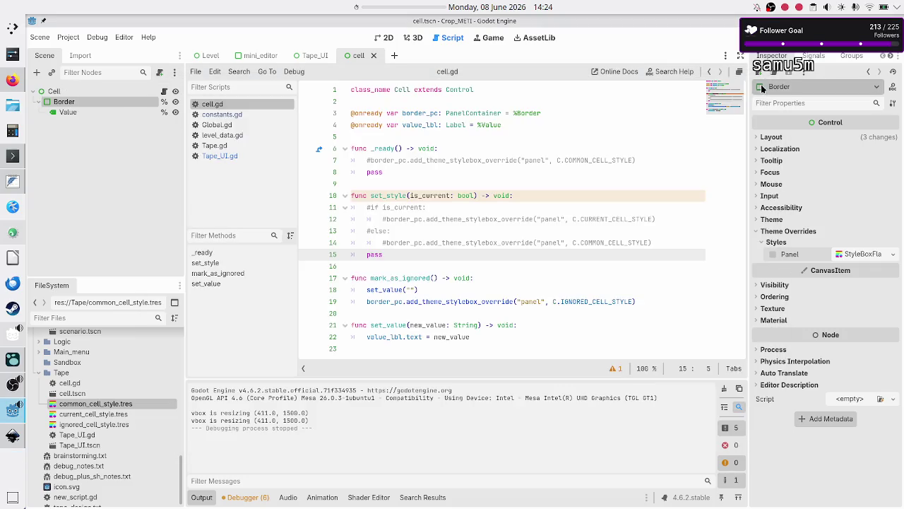
left_click(315, 55)
left_click(239, 155)
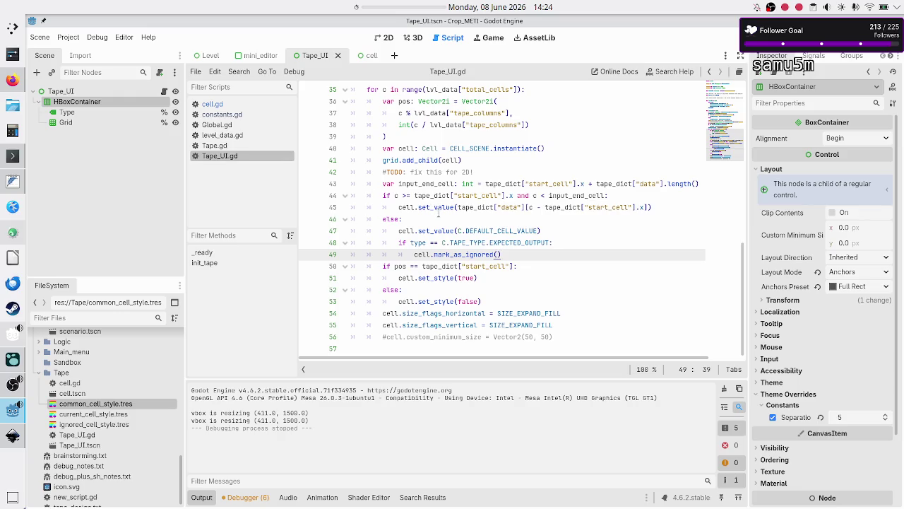
Step: Inspect the cell loop's set_style(true) on line 51 and set_style(false) on line 53
mouse_move(438, 213)
double_click(436, 278)
left_click(481, 278)
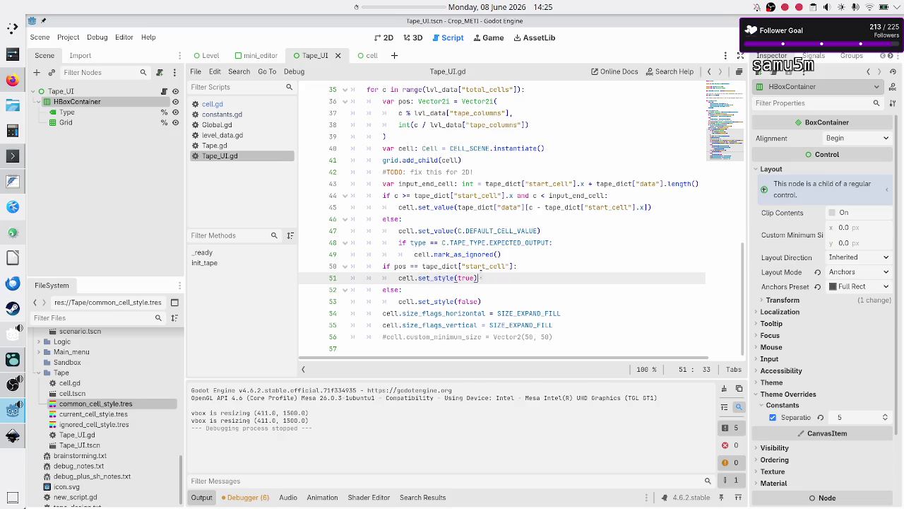
key("Down")
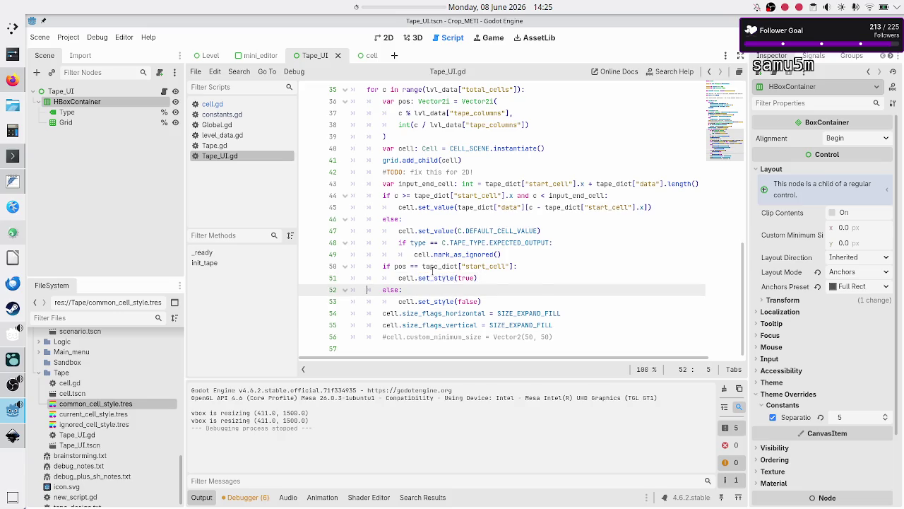
double_click(432, 277)
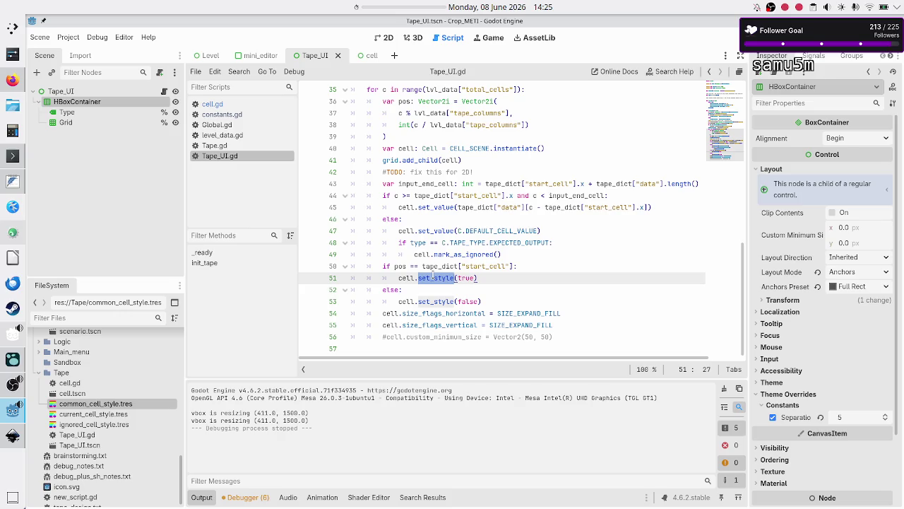
double_click(438, 301)
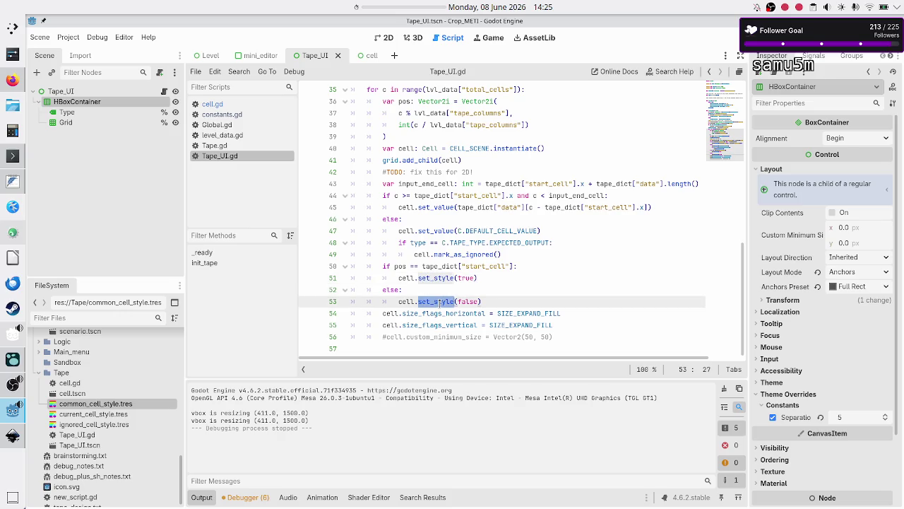
left_click(465, 253)
double_click(424, 301)
key("Left")
key("Down")
key("Up")
key("Up")
key("Up")
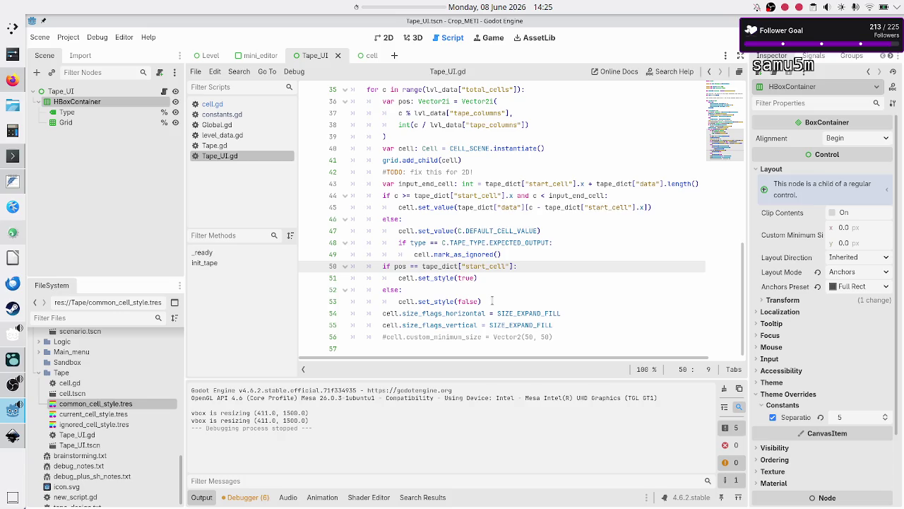
key("Up")
key("Up")
key("Up")
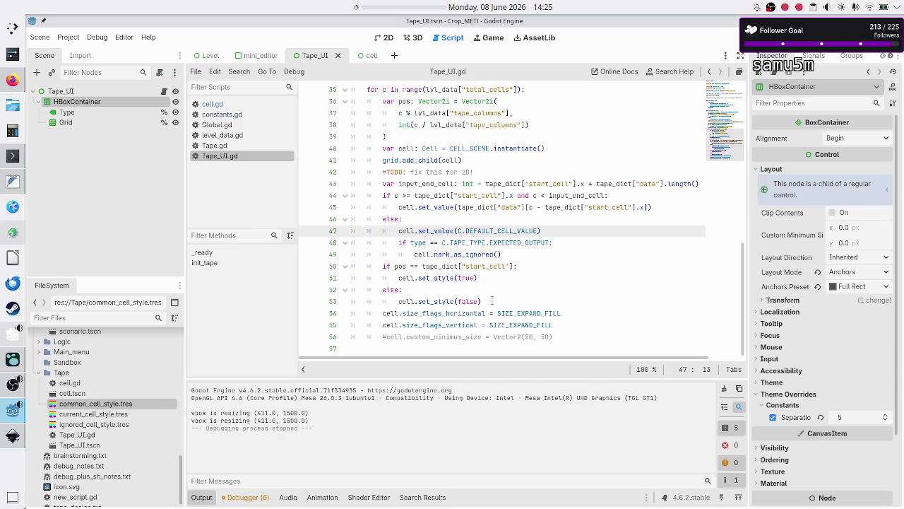
key("Down")
key("Down")
key("Down")
key("Up")
key("Up")
key("Up")
key("Up")
key("Up")
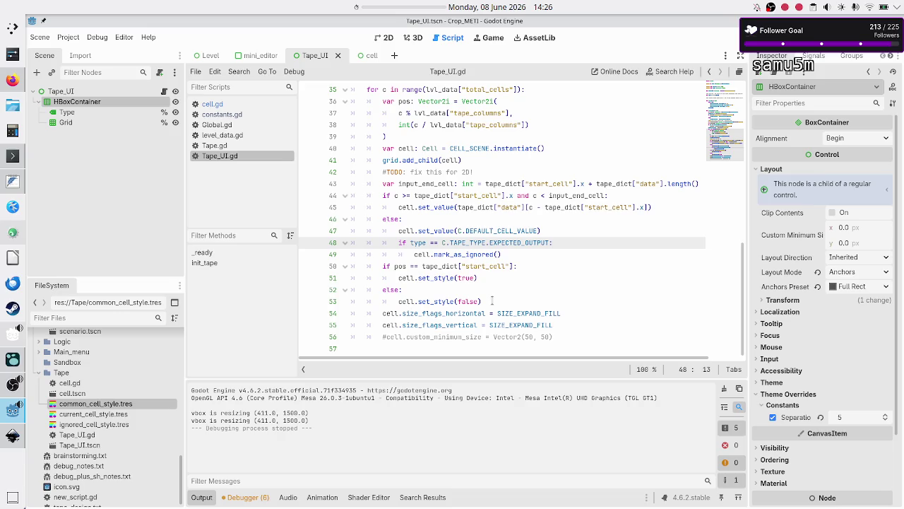
key("Up")
key("Down")
key("Up")
key("shift+End")
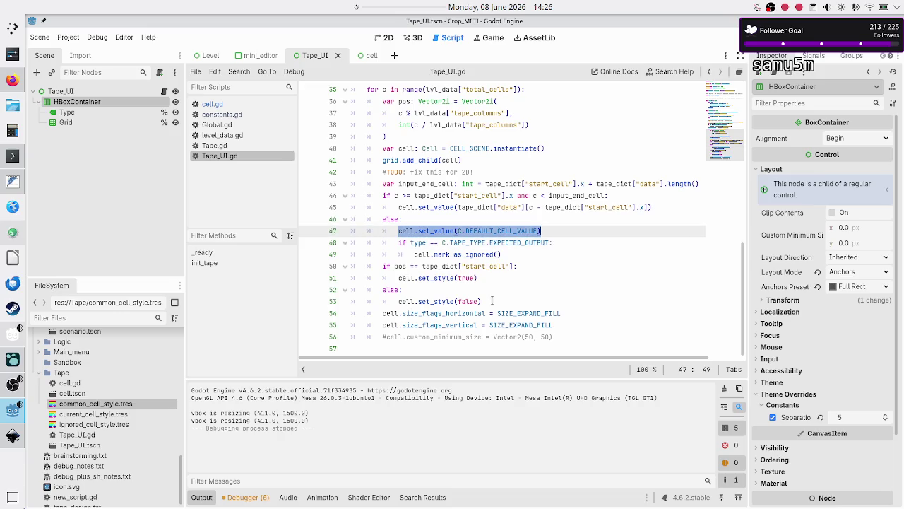
Step: Move the C.DEFAULT_CELL_VALUE set_value line from the else branch to just below grid.add_child(cell)
key("BackSpace")
key("Up")
key("Up")
key("Up")
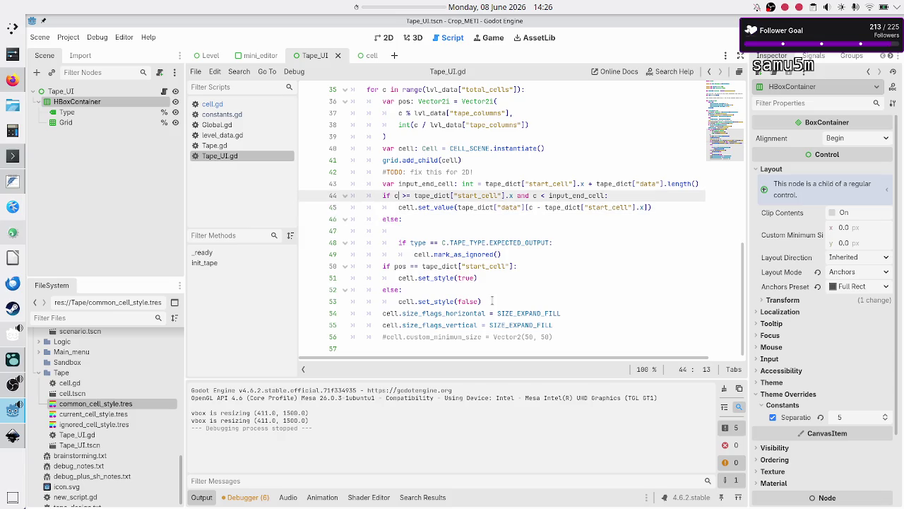
key("Right")
key("Right")
key("Right")
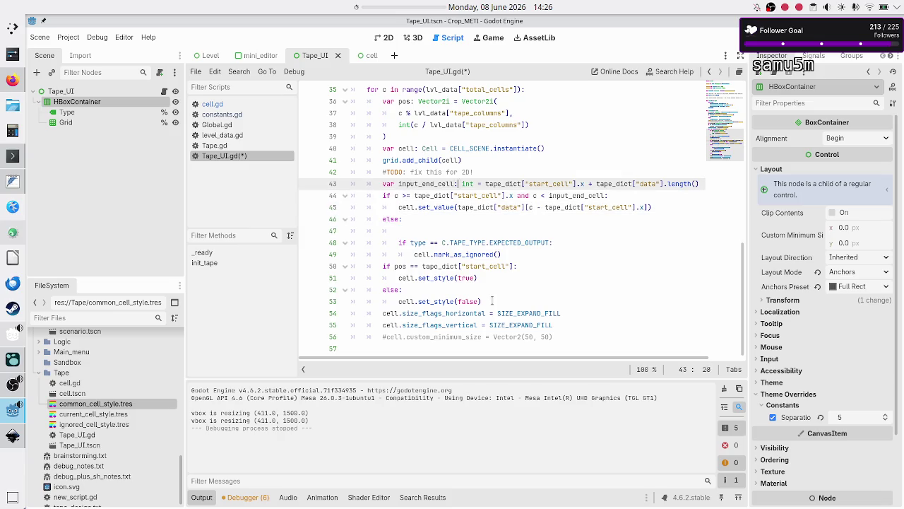
key("Up")
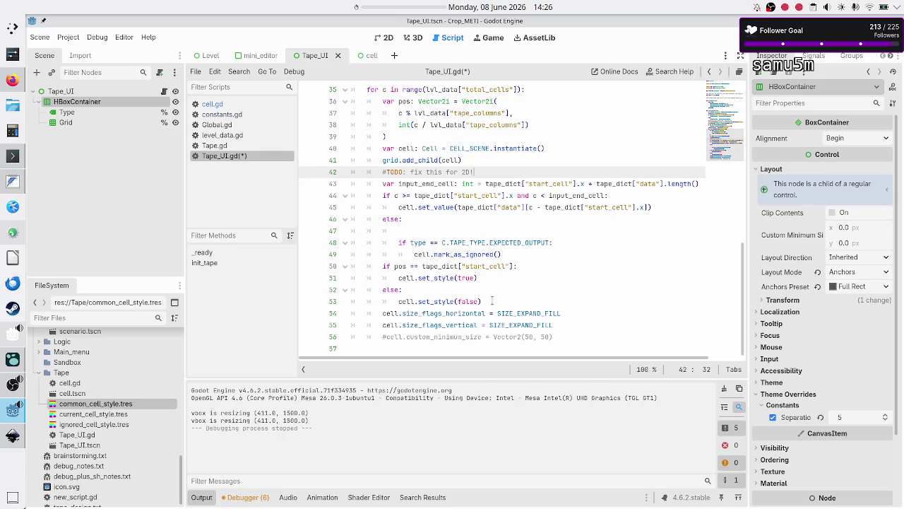
key("Up")
key("Return")
key("ctrl+v")
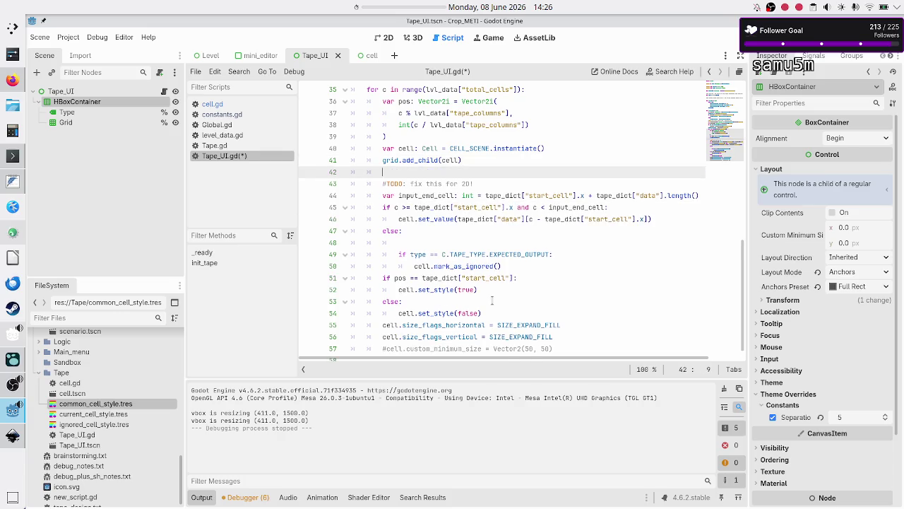
key("Home")
key("shift+End")
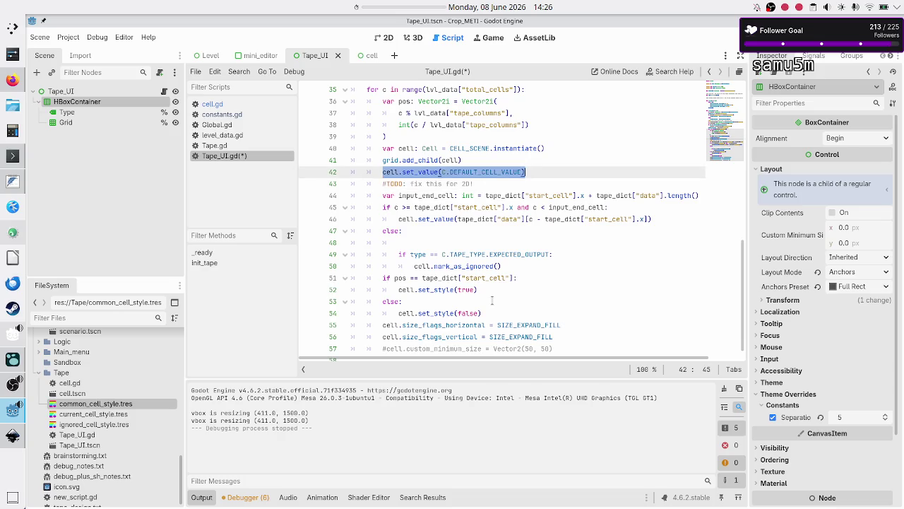
Step: Copy cell.set_style(false) from line 53 and paste it below the default value line
key("Home")
key("Down")
key("Down")
key("Down")
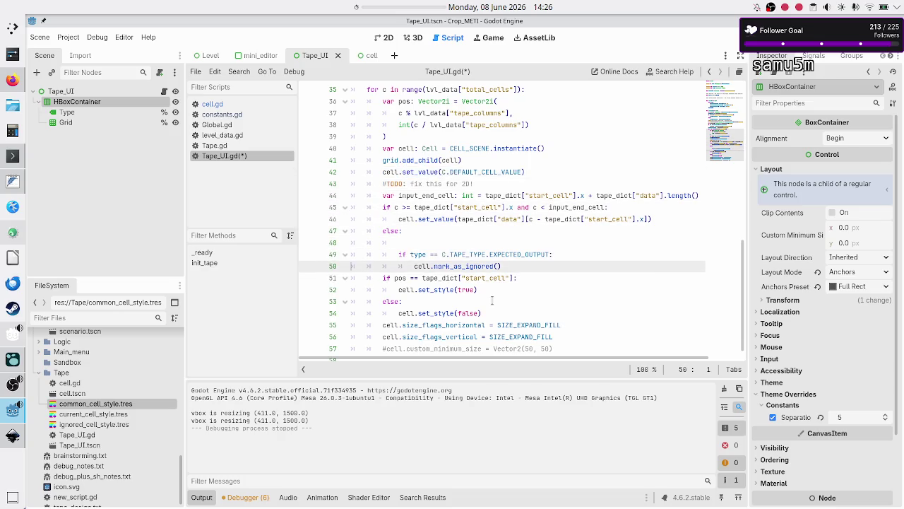
key("Down")
key("Down")
key("Down")
key("Down")
key("Home")
key("shift+Down")
key("shift+Left")
key("shift+Left")
key("shift+Left")
key("ctrl+c")
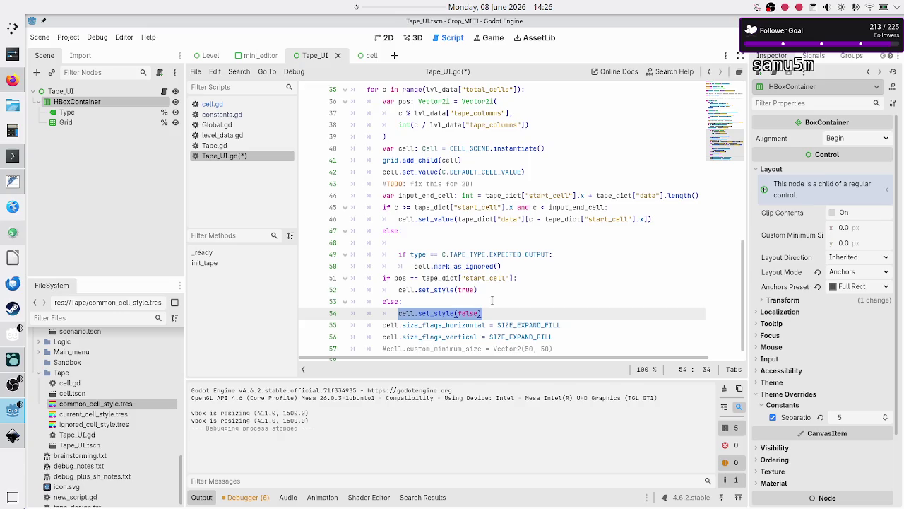
key("Up")
key("Up")
key("Up")
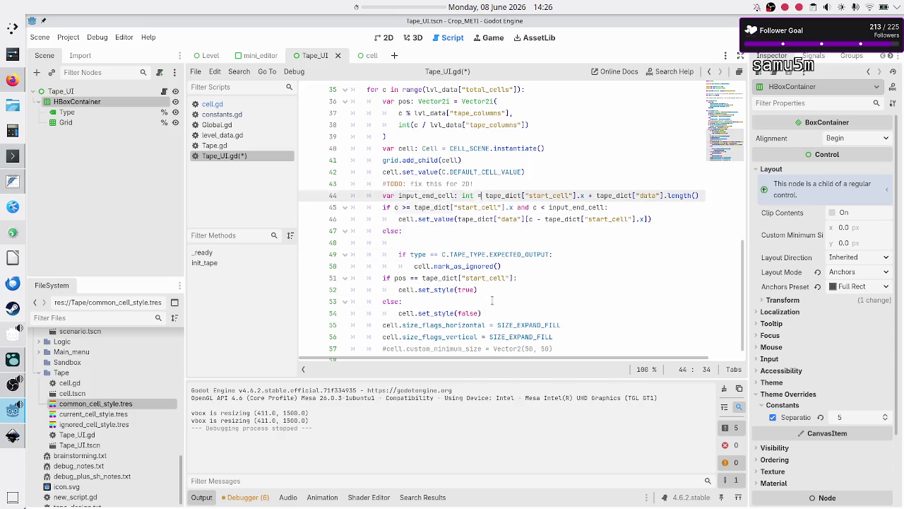
key("Down")
key("End")
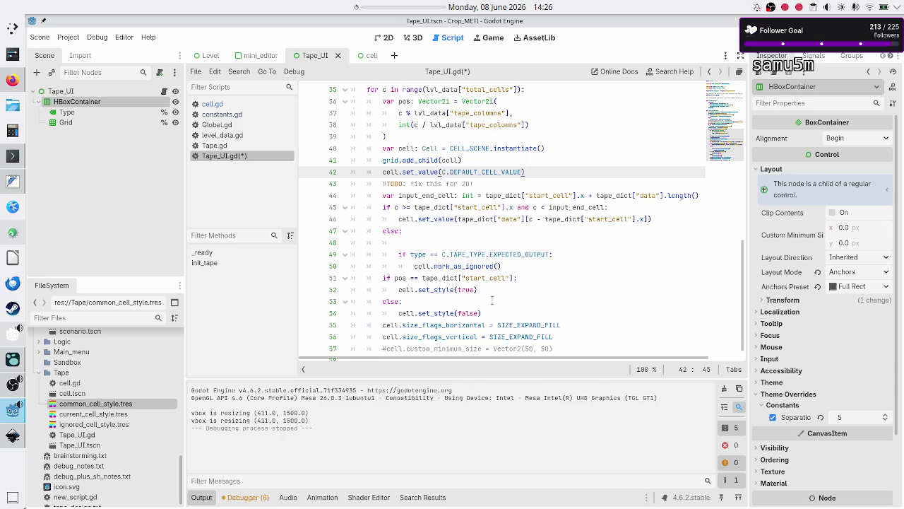
key("Return")
key("ctrl+v")
Step: Check the two new lines following add_child in the cell loop
key("Down")
key("Home")
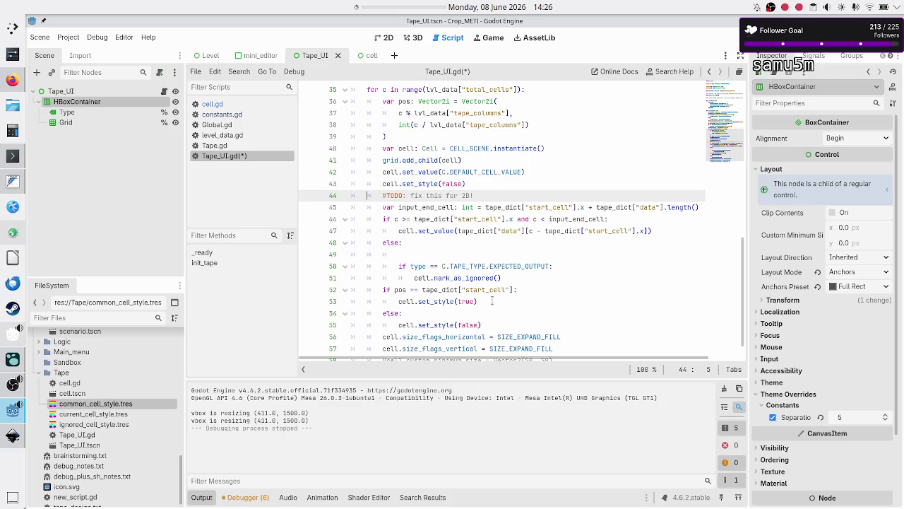
key("Up")
key("Up")
key("shift+Down")
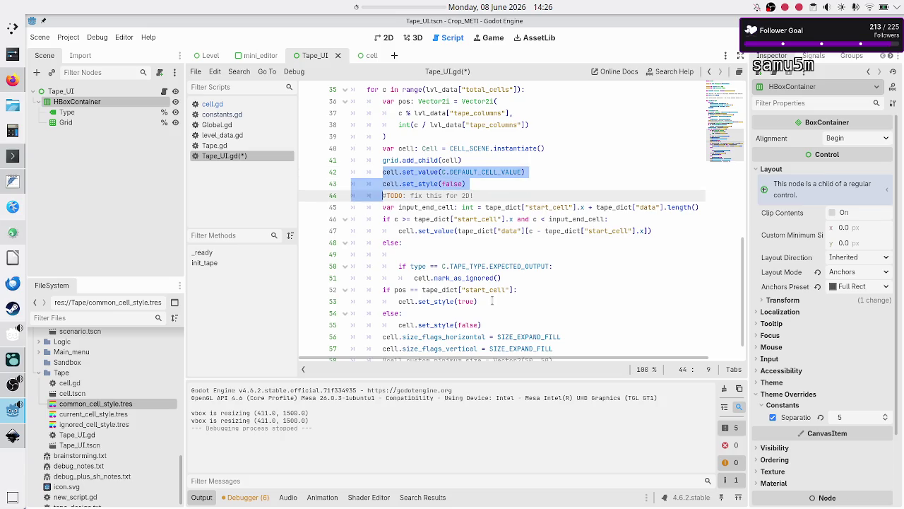
key("End")
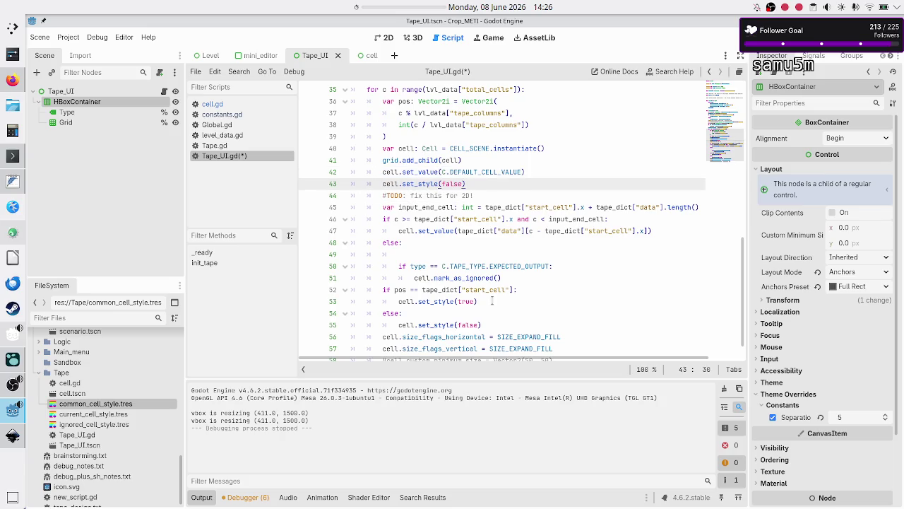
key("Right")
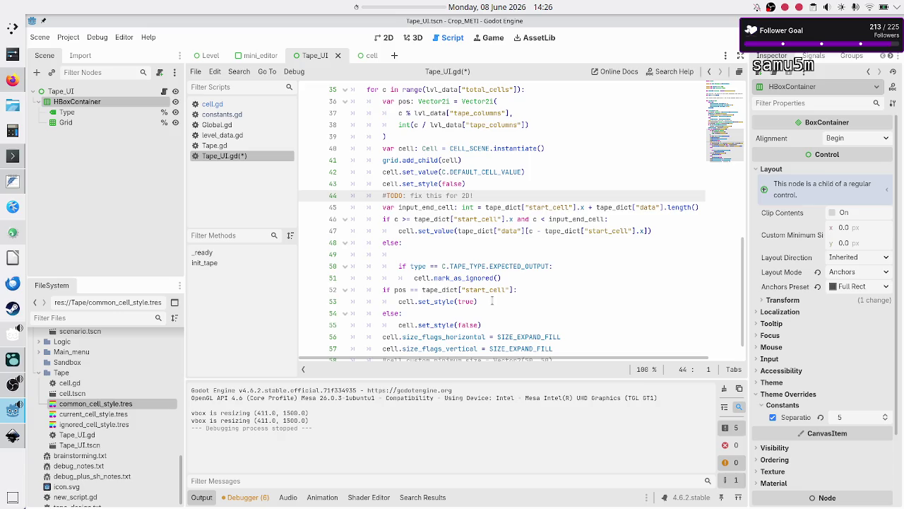
key("Up")
key("Up")
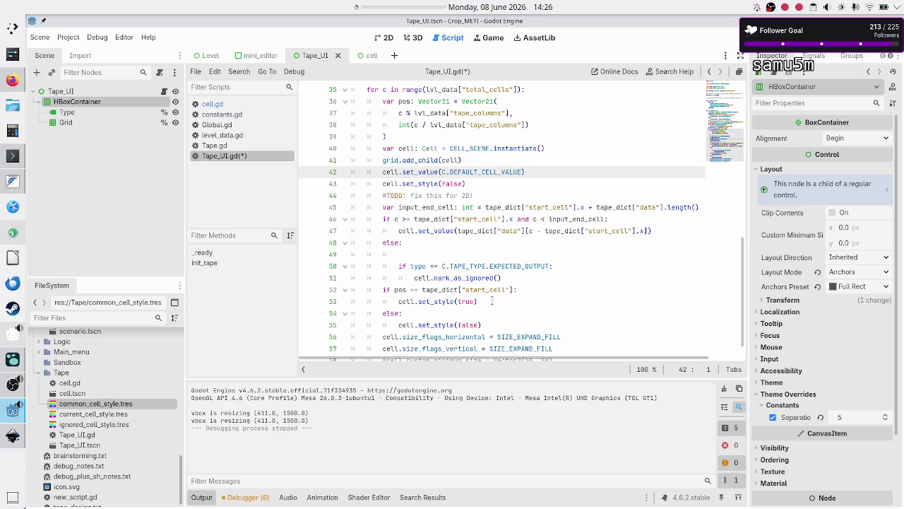
key("Down")
key("Down")
key("Down")
key("Down")
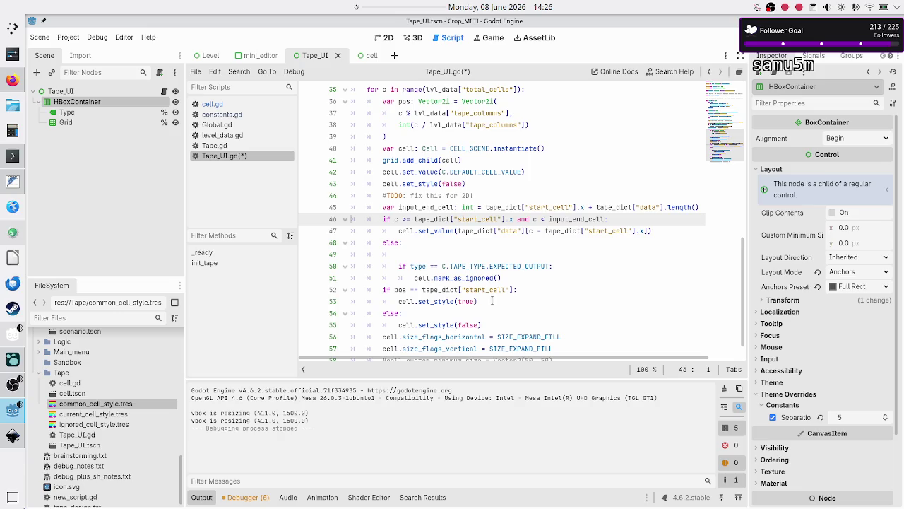
Step: Remove the empty line below else: in Tape_UI.gd's cell loop
key("Down")
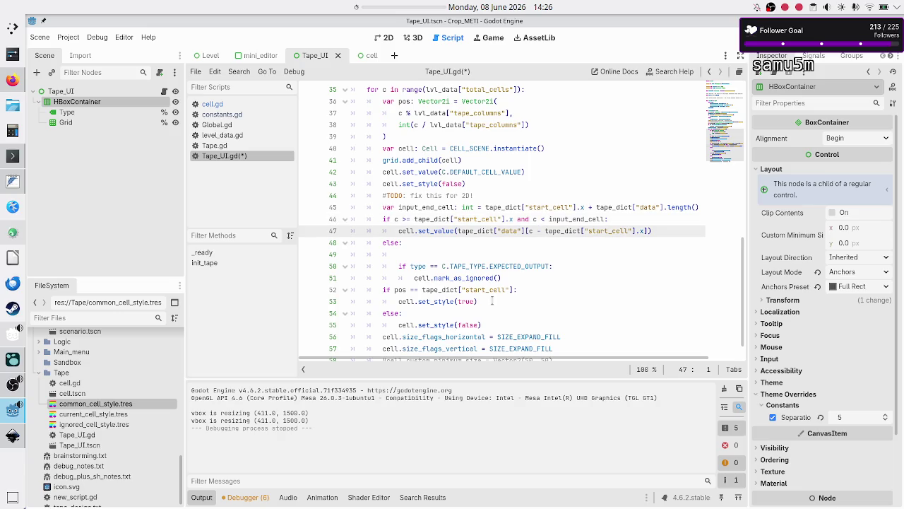
key("Right")
key("Right")
key("Right")
key("shift+Right")
key("shift+Right")
key("shift+Right")
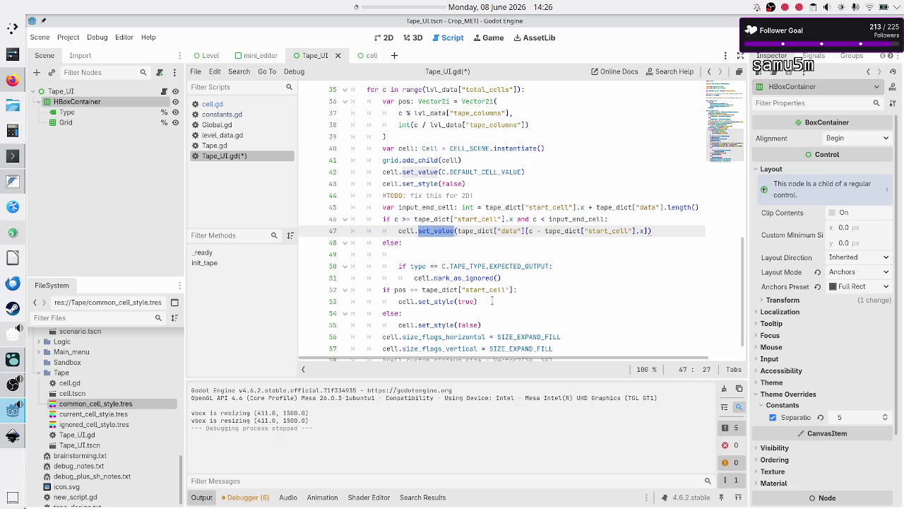
key("Right")
key("Down")
key("Home")
key("Home")
key("shift+Down")
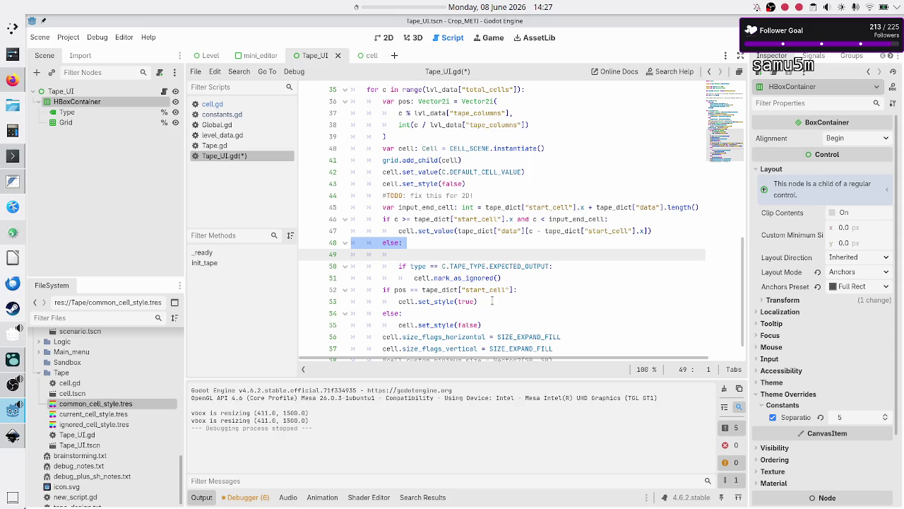
key("Down")
key("Up")
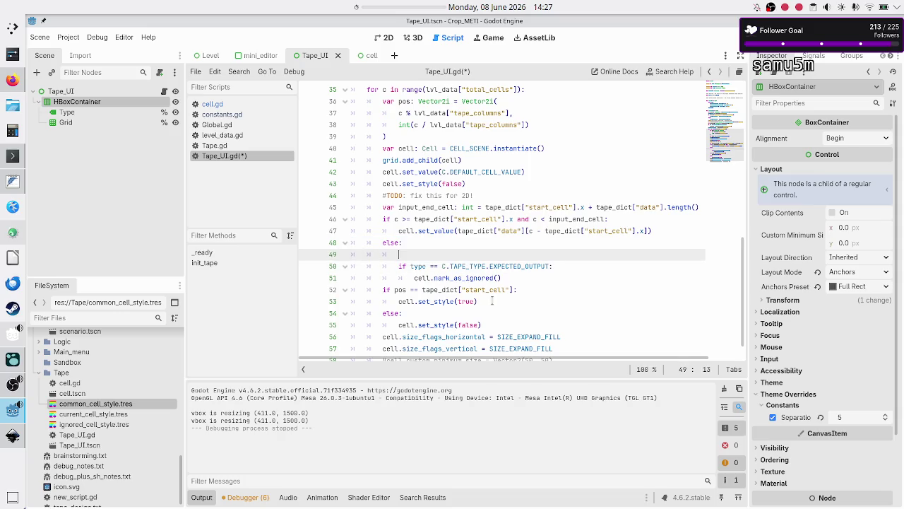
key("BackSpace")
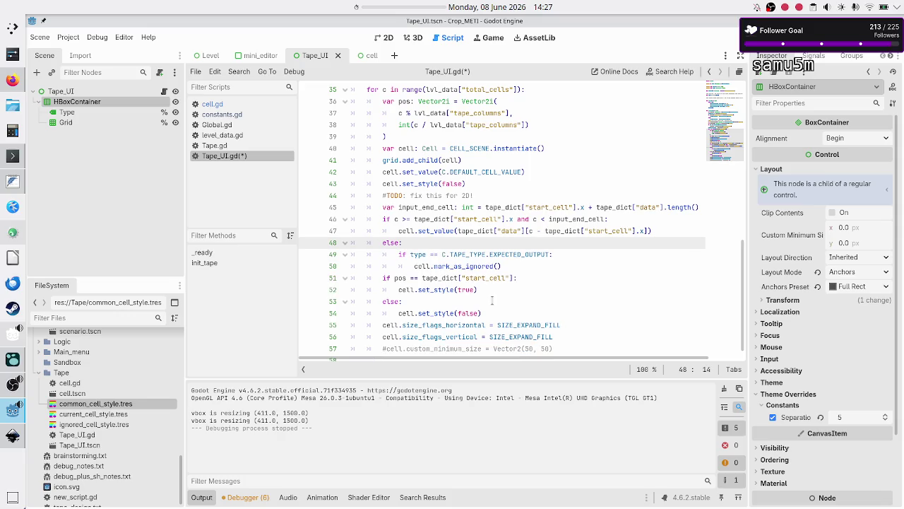
Step: Delete the else branch that calls cell.set_style(false), leaving only the start-cell set_style(true)
key("Up")
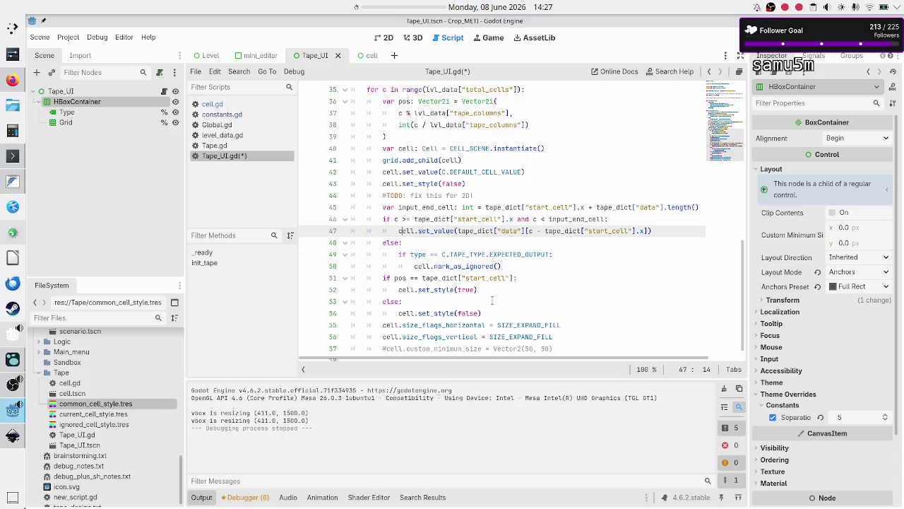
key("shift+Right")
key("shift+Right")
key("shift+Right")
key("shift+Right")
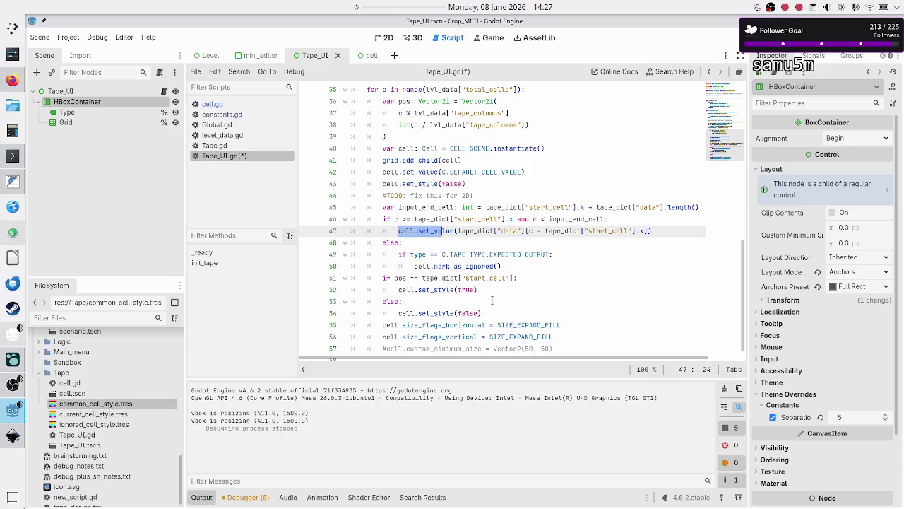
key("Left")
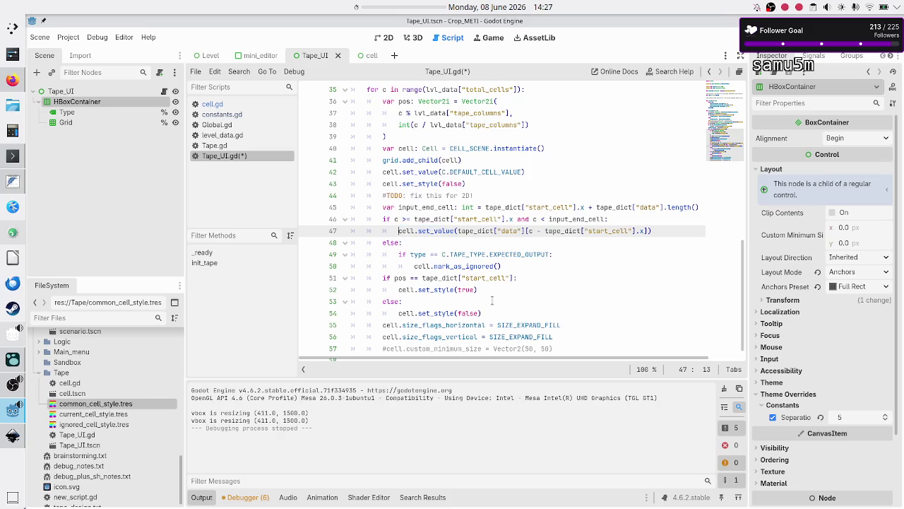
key("Down")
key("Down")
key("Down")
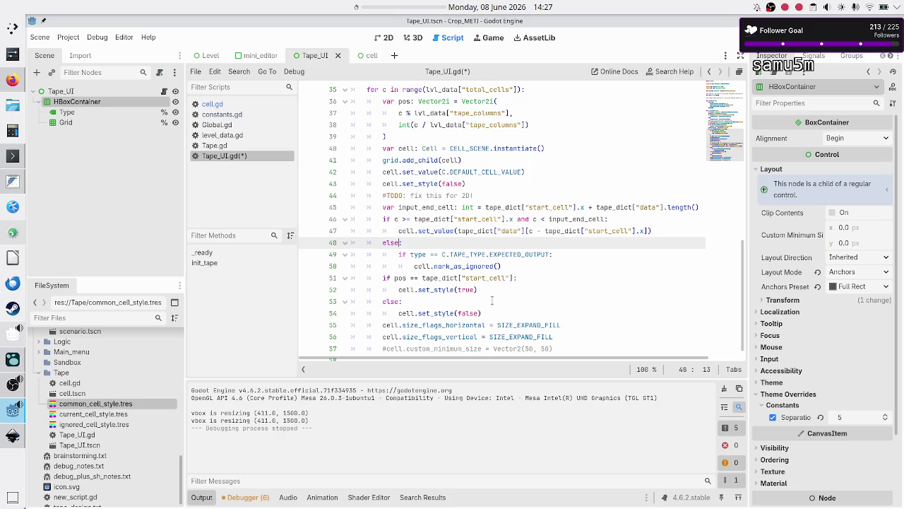
key("Home")
key("Down")
key("Up")
key("shift+Down")
key("shift+End")
key("Delete")
key("BackSpace")
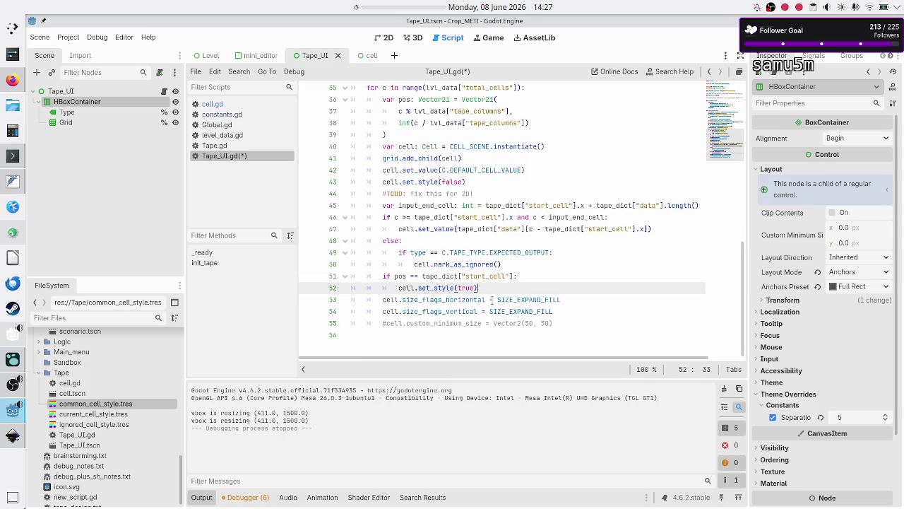
Step: Review the ignored-cell and start_cell checks, then save Tape_UI.gd
key("Up")
key("Up")
key("Up")
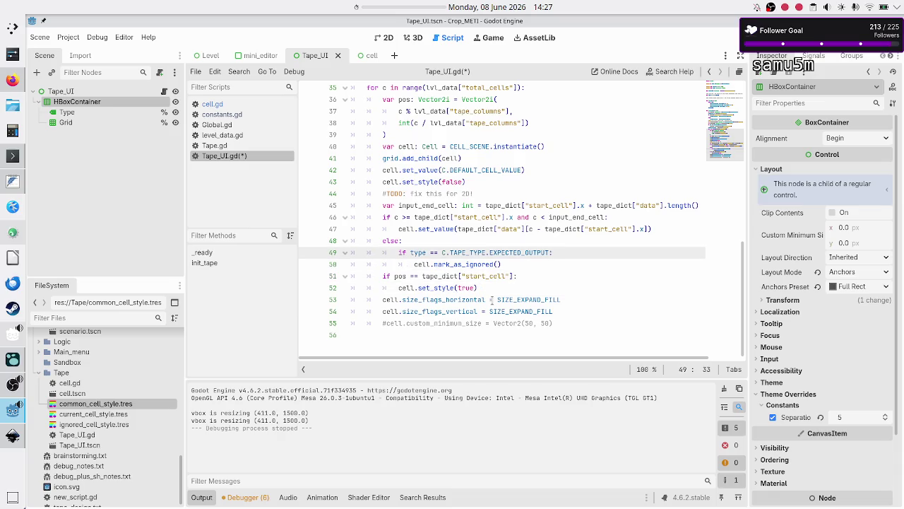
key("Down")
key("Down")
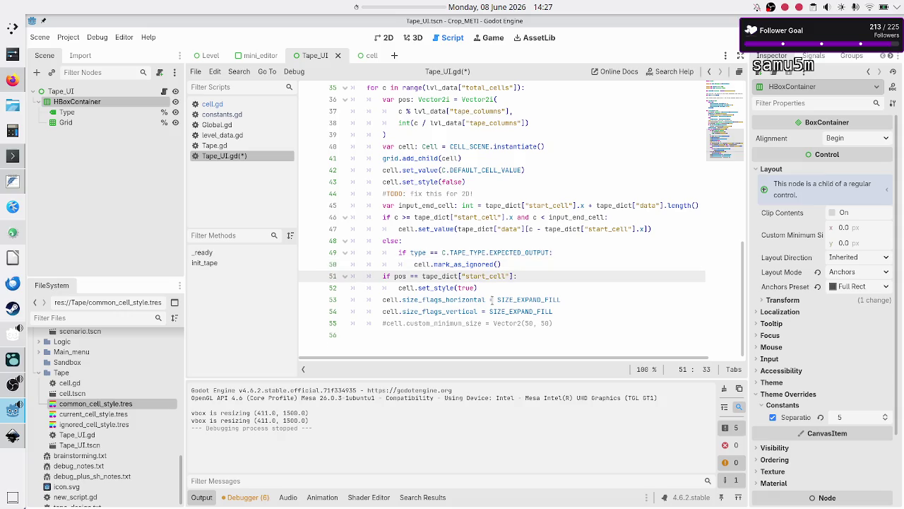
key("Down")
key("Down")
key("Up")
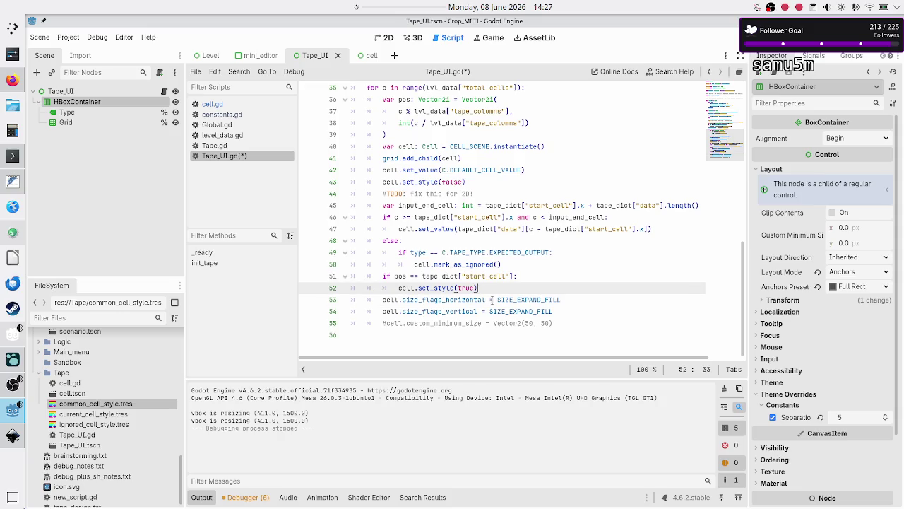
key("ctrl+s")
Step: Open cell.gd and go to line 7 in its _ready function
left_click(224, 104)
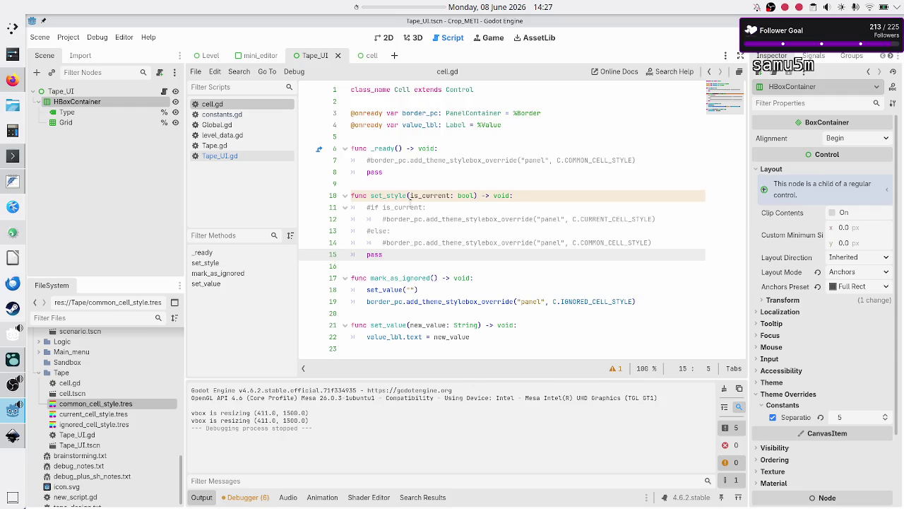
left_click(459, 147)
key("Down")
key("Home")
Step: Uncomment the style overrides on line 7 and lines 11–14 of cell.gd, then run with F5
key("BackSpace")
key("Down")
key("Down")
key("Down")
key("Delete")
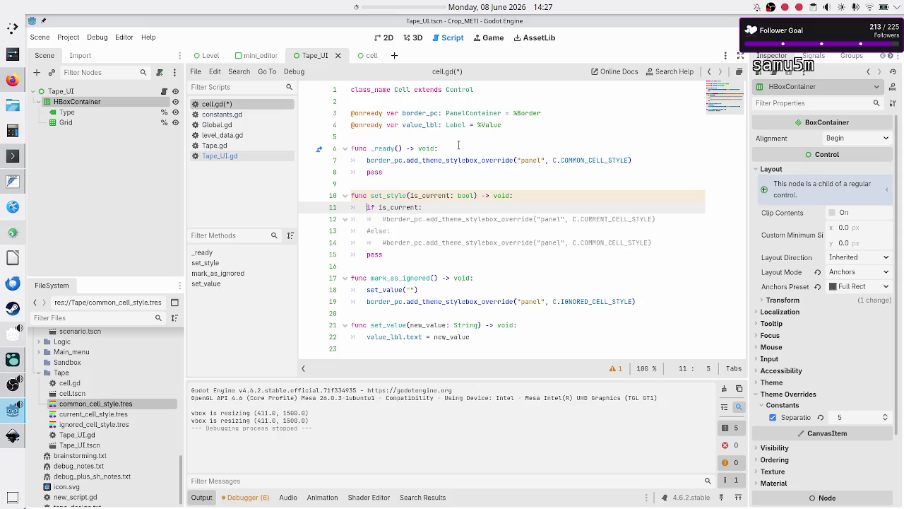
key("Down")
key("Home")
key("Delete")
key("Down")
key("BackSpace")
key("Down")
key("BackSpace")
key("Down")
key("Down")
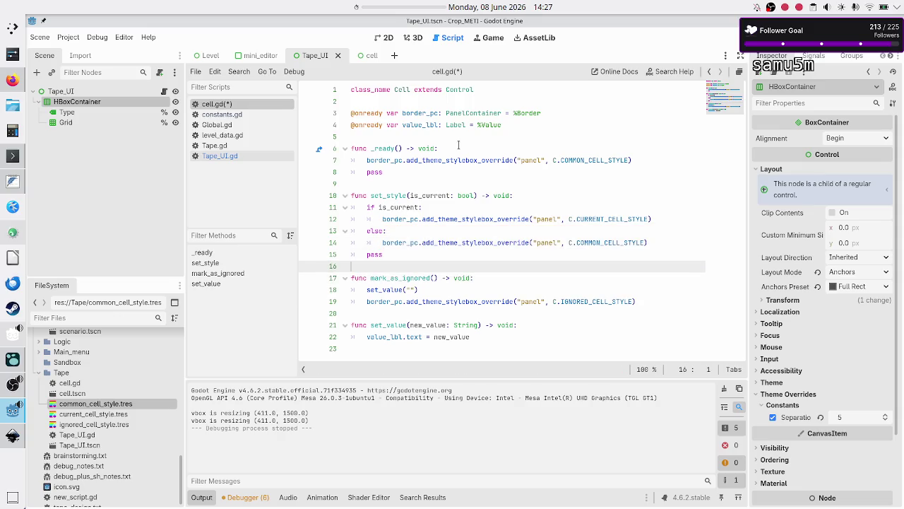
key("F5")
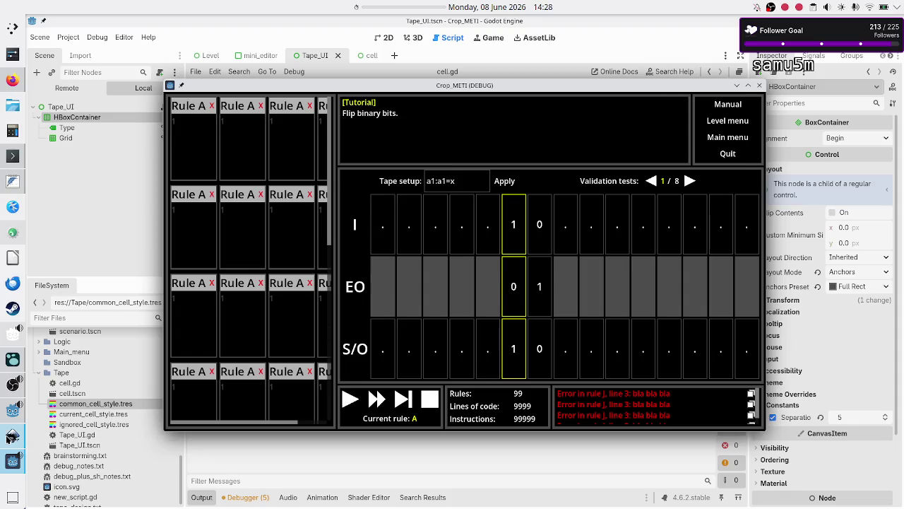
Step: Bring up the Inkscape tape mockup and zoom to show the whole design
left_click(12, 436)
scroll(300, 319, "up", 5)
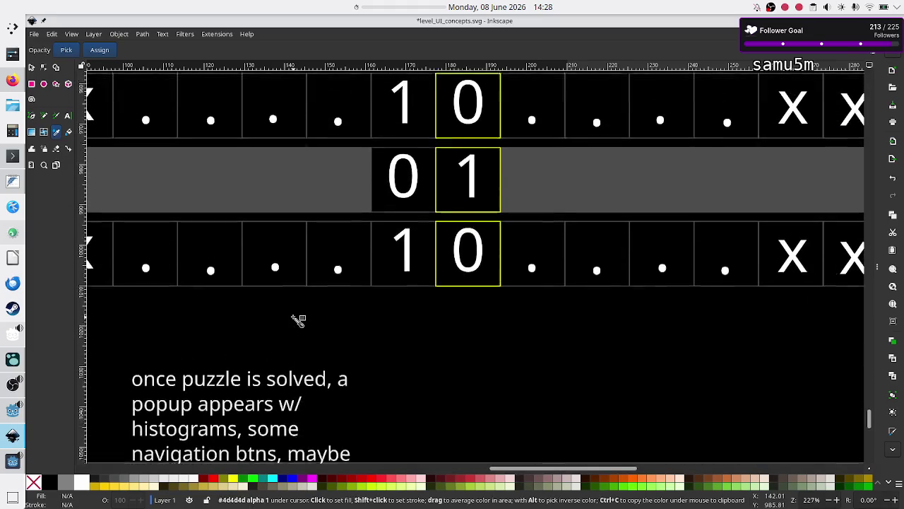
scroll(300, 319, "down", 2, "ctrl")
scroll(299, 320, "up", 1, "ctrl")
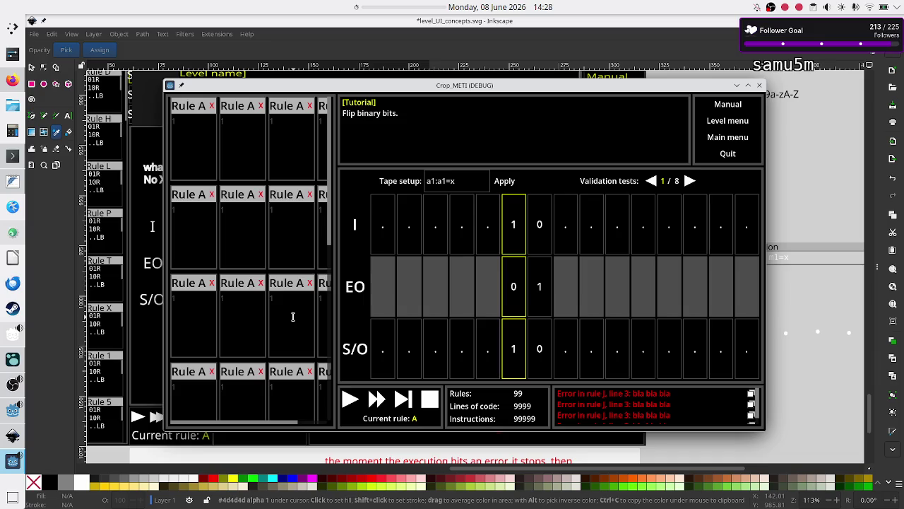
Step: Switch back and forth between the running game and the Inkscape mockup to compare the tapes
key("alt+F4")
key("alt+Tab")
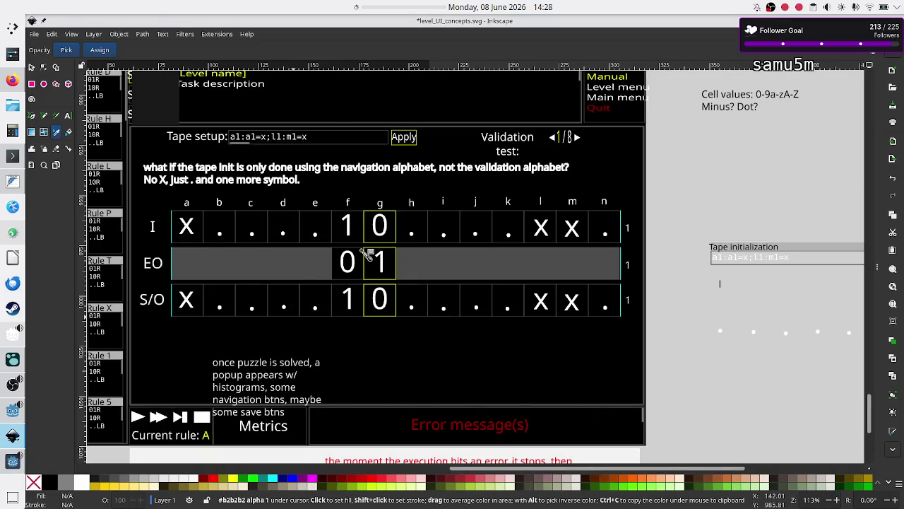
key("alt+Tab")
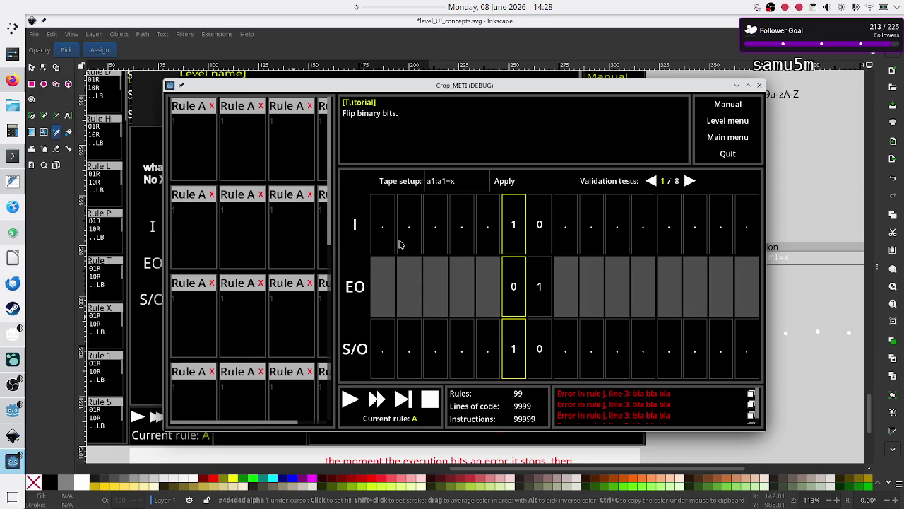
key("alt+Tab")
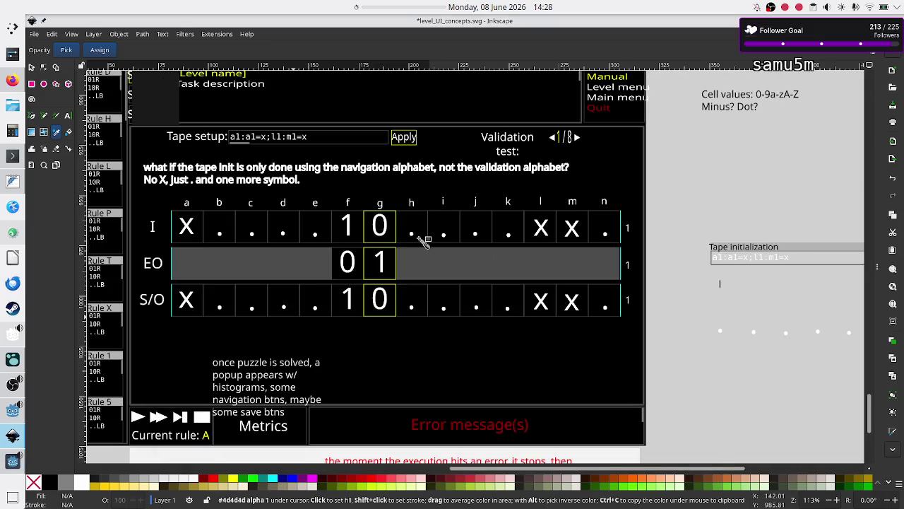
key("alt+Tab")
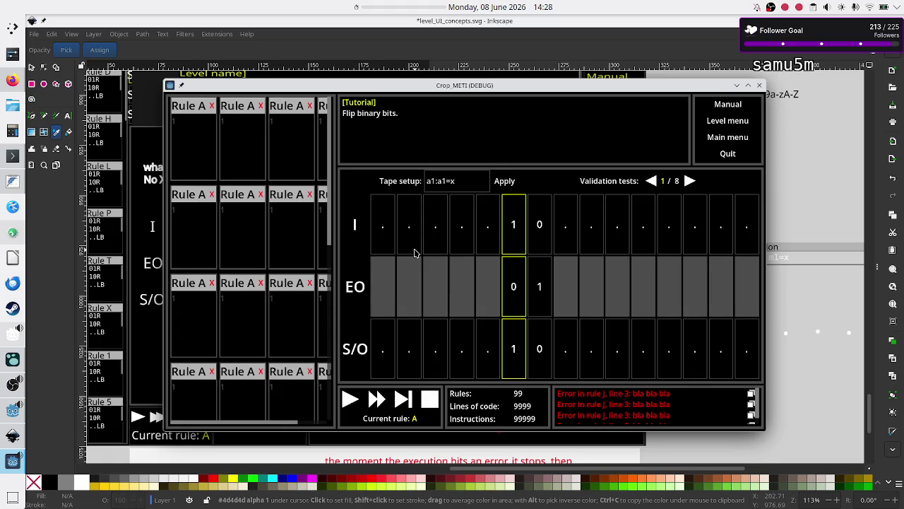
key("alt+Tab")
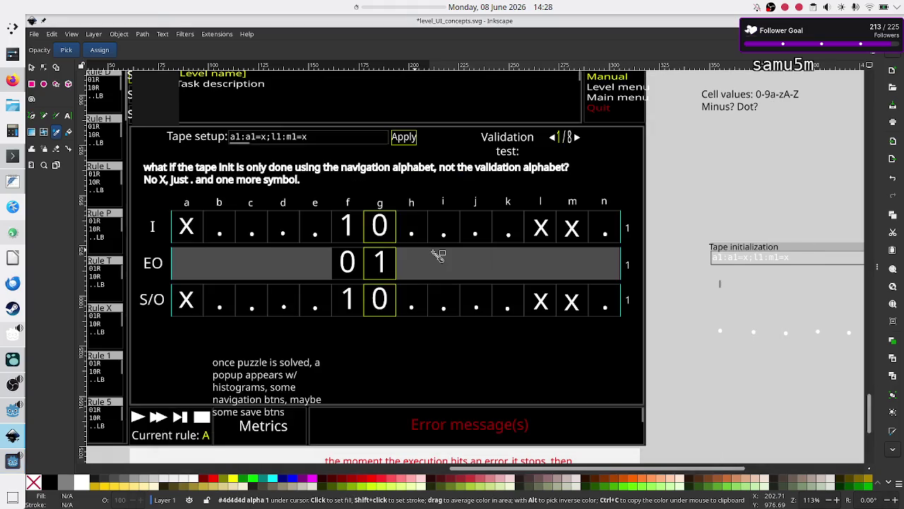
key("alt+Tab")
key("alt+Tab")
key("alt+Tab")
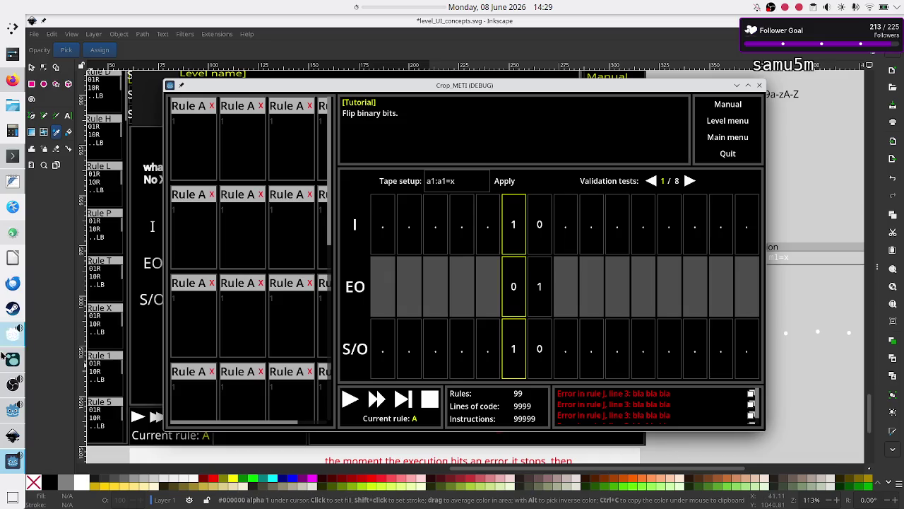
left_click(12, 435)
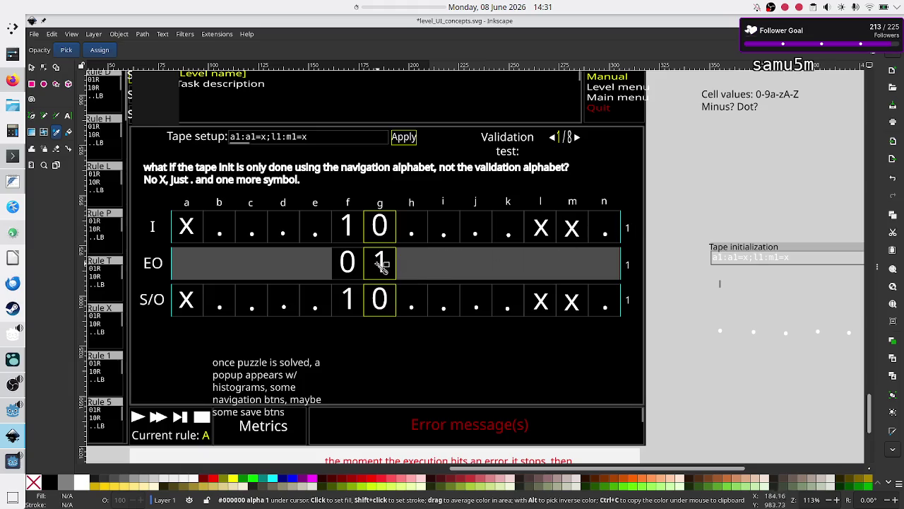
Step: Restore the Crop METI debug window over the Inkscape mockup
left_click(3, 470)
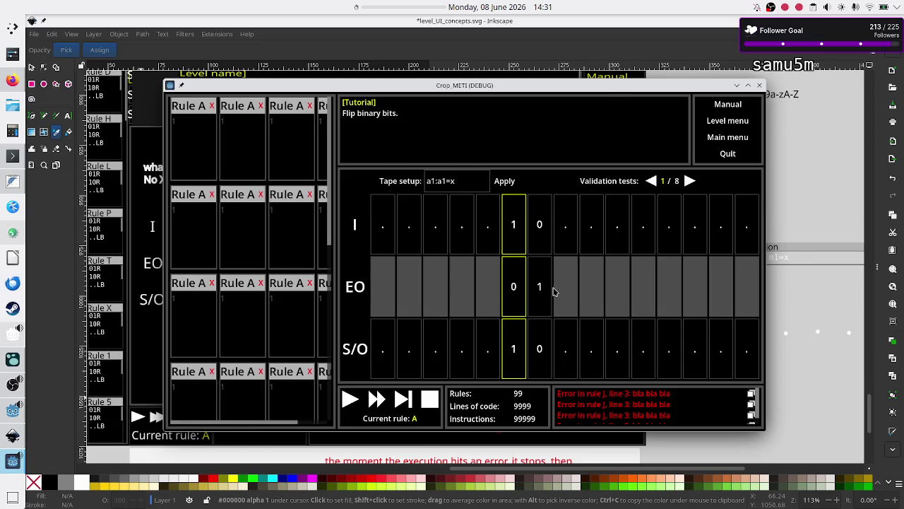
Step: Compare the game with the mockup once more, then bring up Firefox showing Discord's #streaming channel
key("alt+Tab")
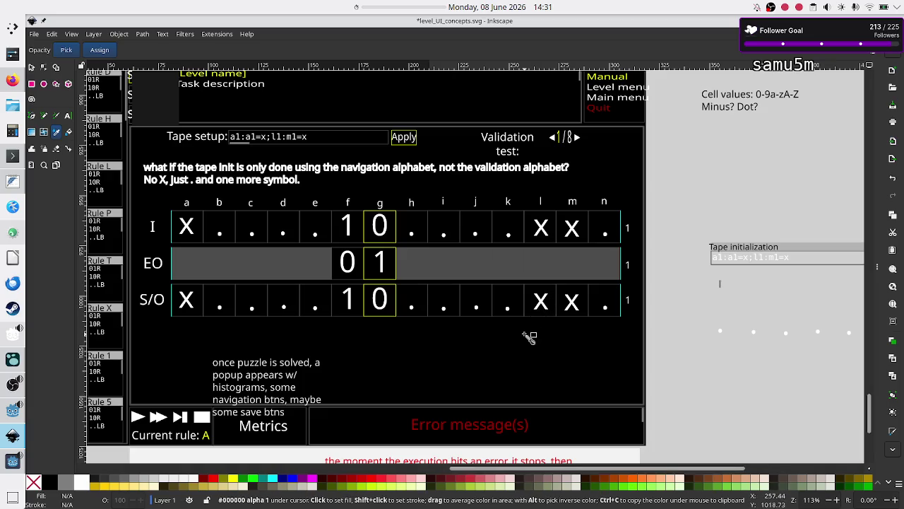
key("alt+Tab")
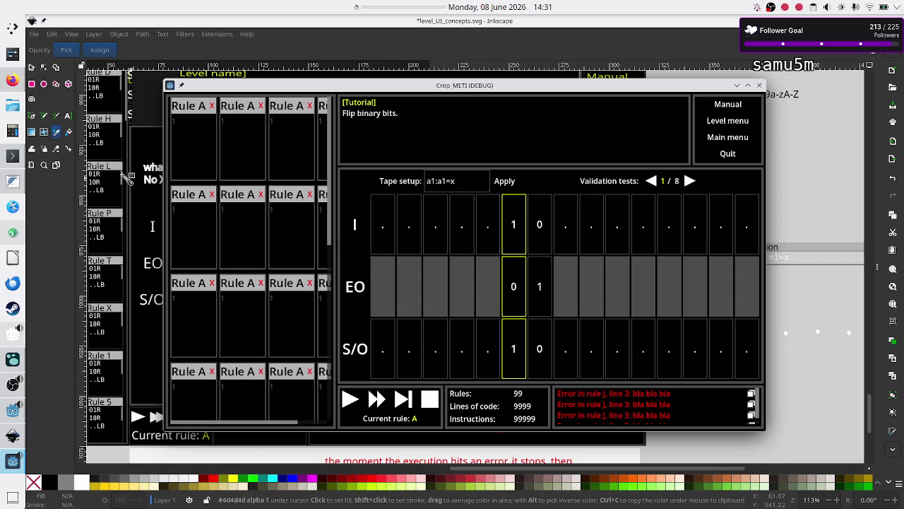
left_click(6, 86)
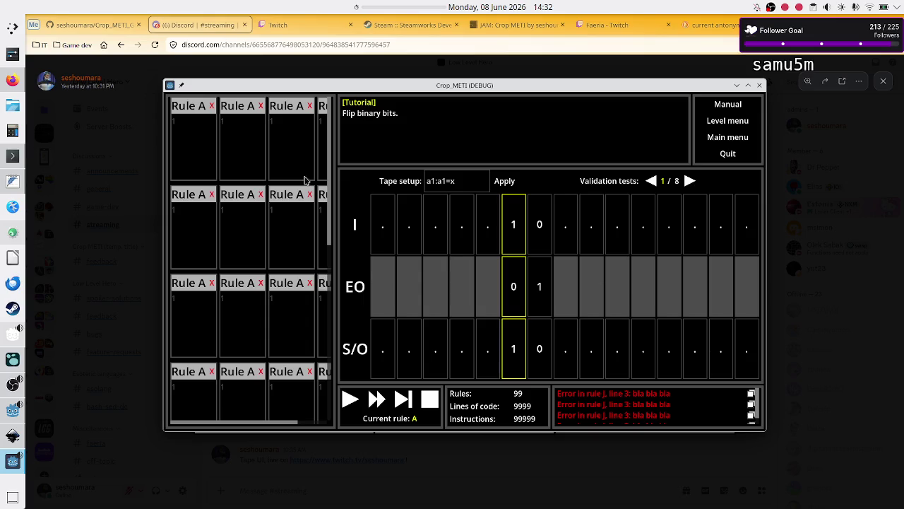
Step: Enter 'XOR' and '01R.' on separate lines in Rule A's code box
left_click(211, 150)
type("XOR")
key("Return")
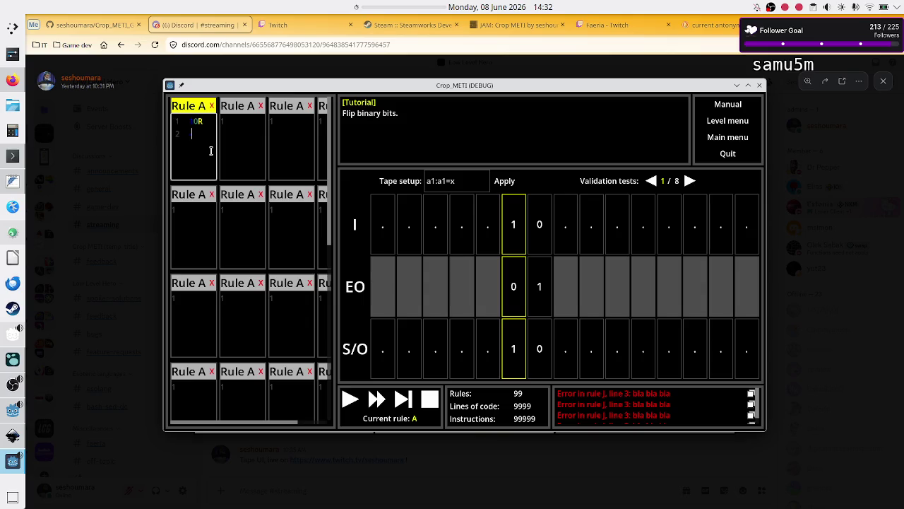
type("01")
type("R")
type(".")
left_click(4, 75)
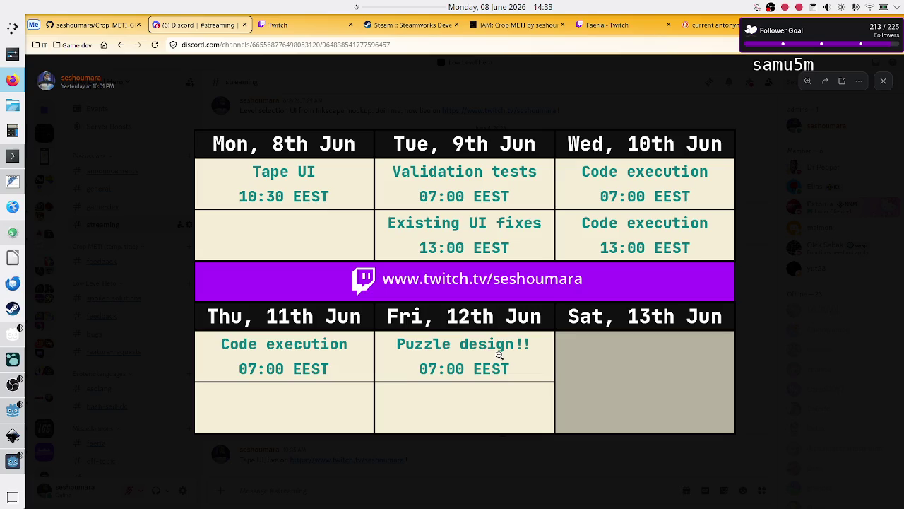
key("alt+Tab")
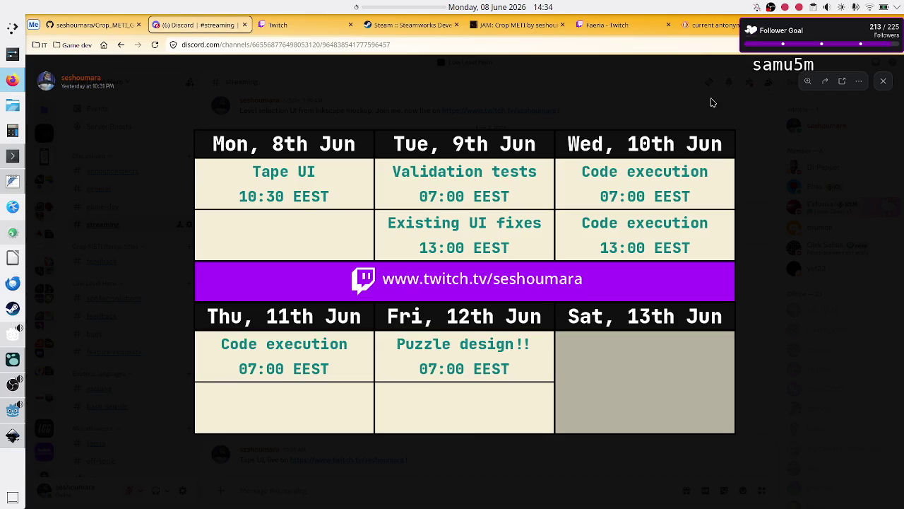
left_click(759, 84)
Step: Return to Godot, open Tape_UI.gd, hide the Output panel, and select the input_end_cell block (lines 45–48)
left_click(10, 415)
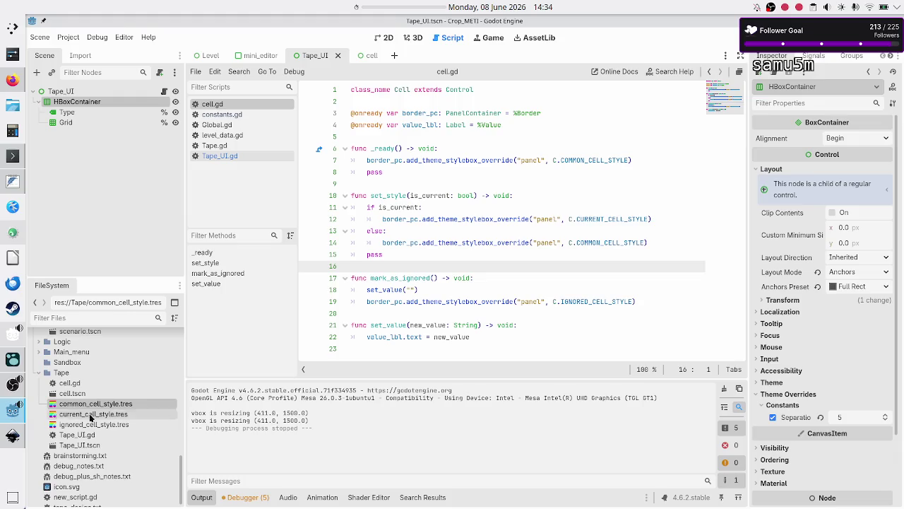
left_click(227, 154)
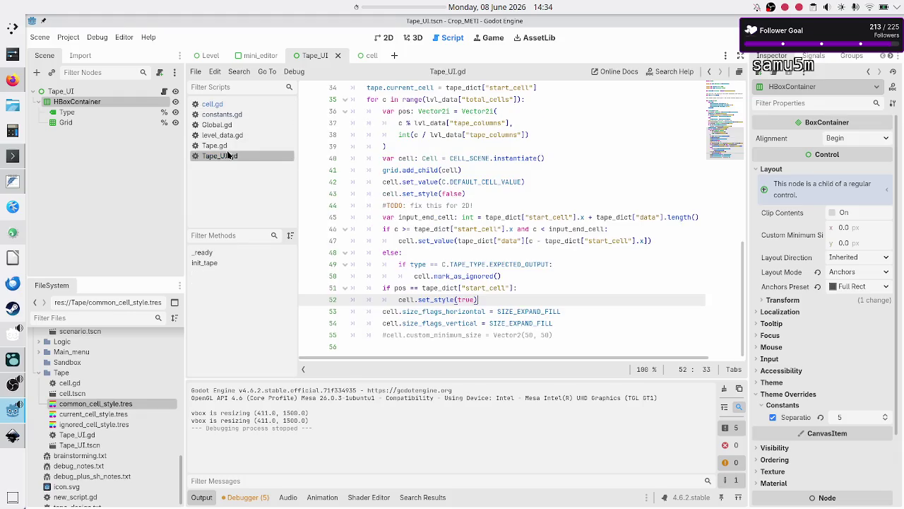
left_click(197, 497)
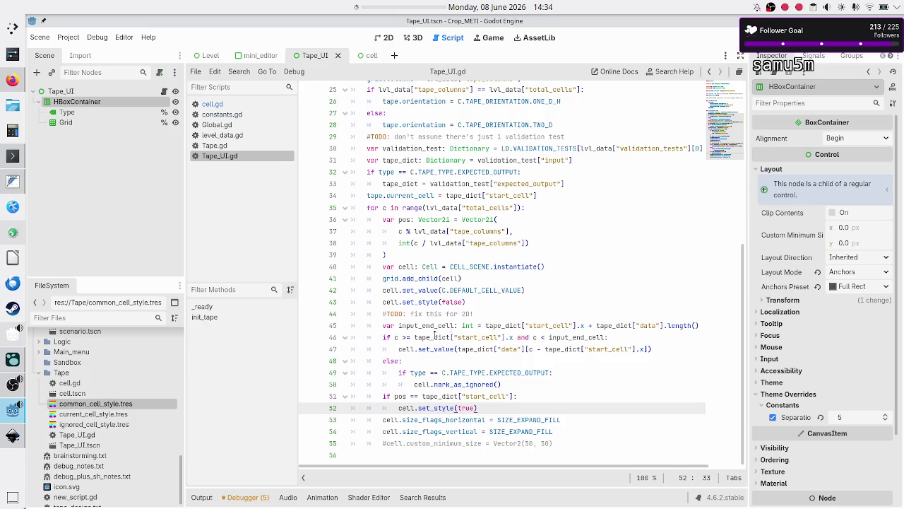
mouse_move(382, 325)
left_mouse_down()
mouse_move(402, 360)
mouse_move(419, 361)
left_mouse_up()
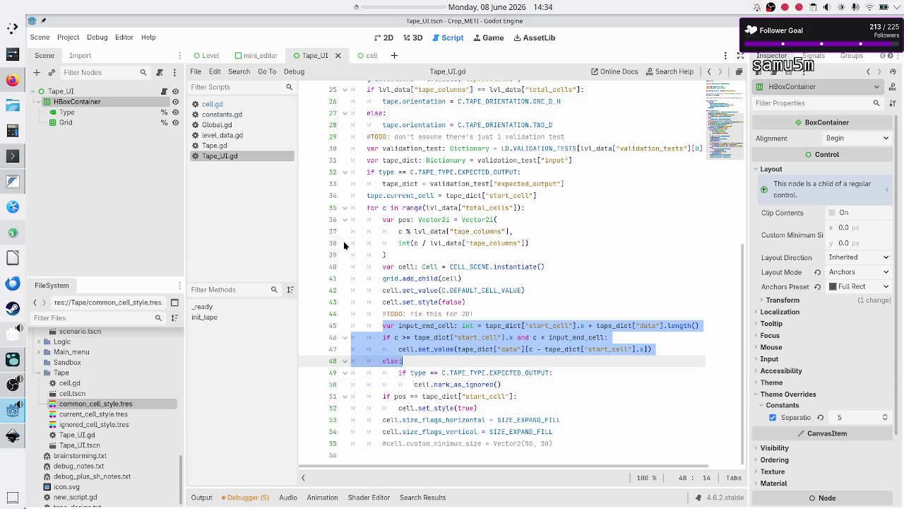
Step: In level_data.gd, change the Tutorial level's tape_columns from 15 to 5, keeping total_cells at 15
left_click(248, 134)
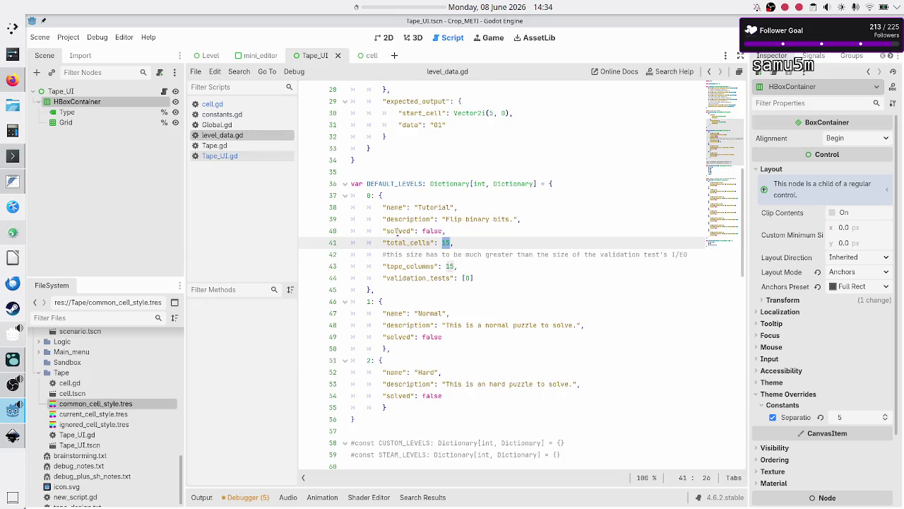
left_click(474, 242)
scroll(474, 243, "up", 1)
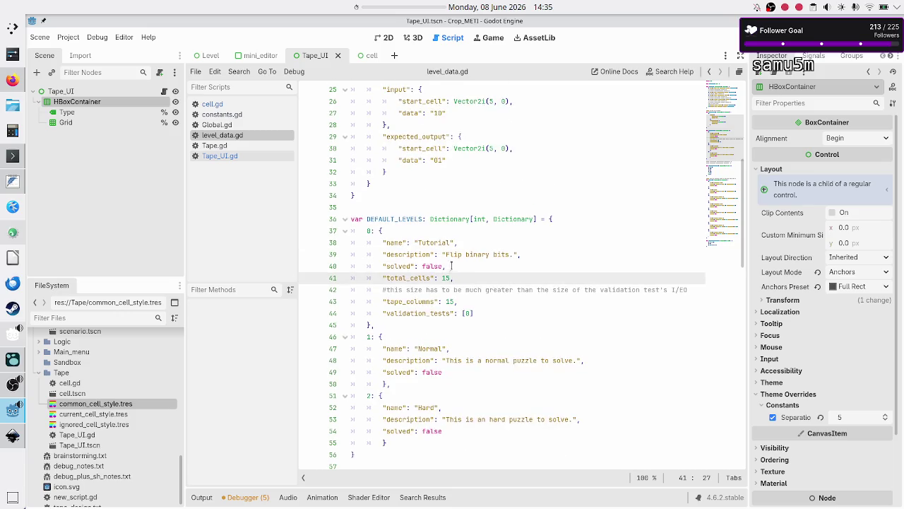
double_click(403, 278)
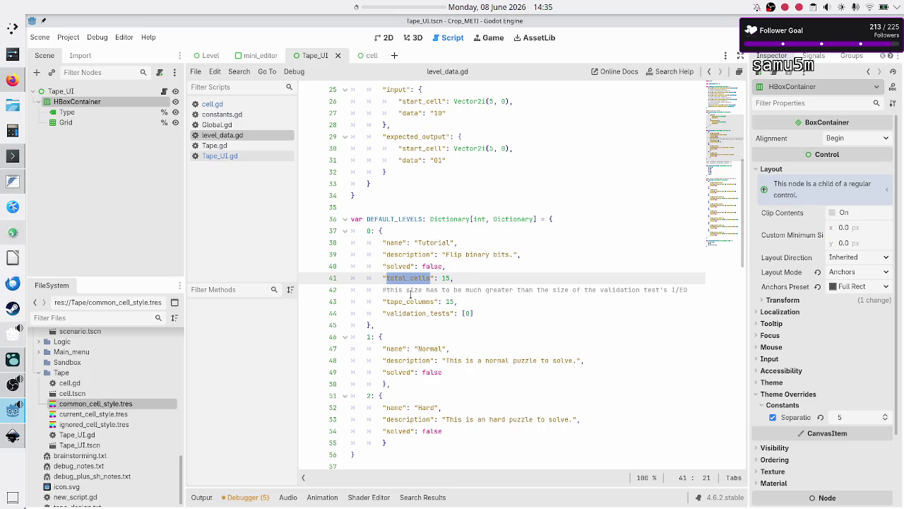
double_click(417, 302)
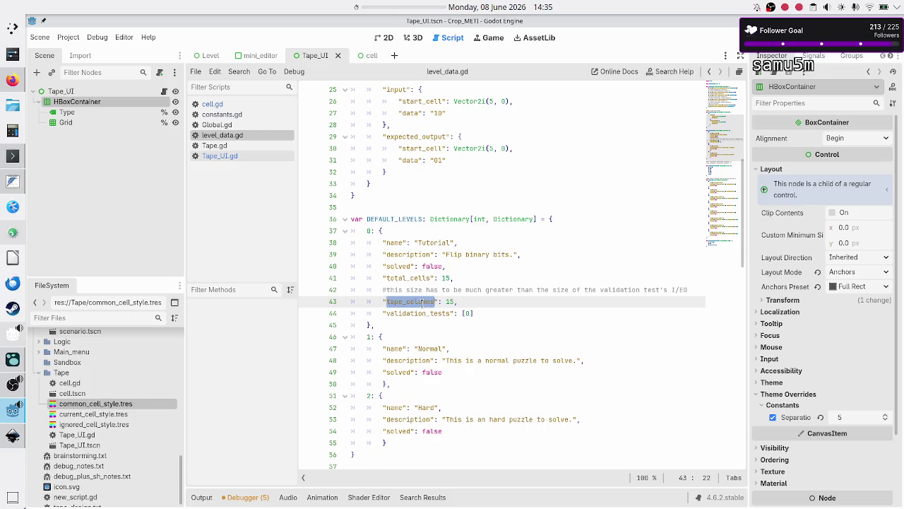
scroll(495, 204, "up", 3)
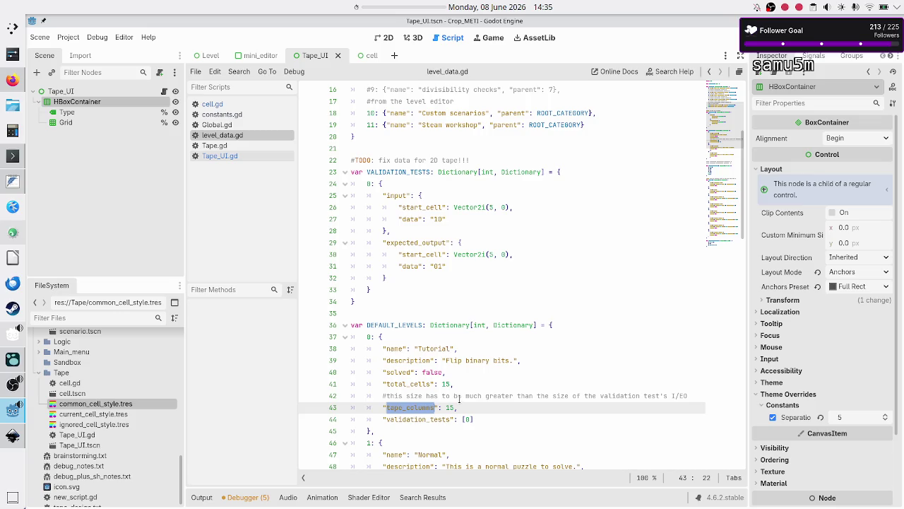
left_click(458, 408)
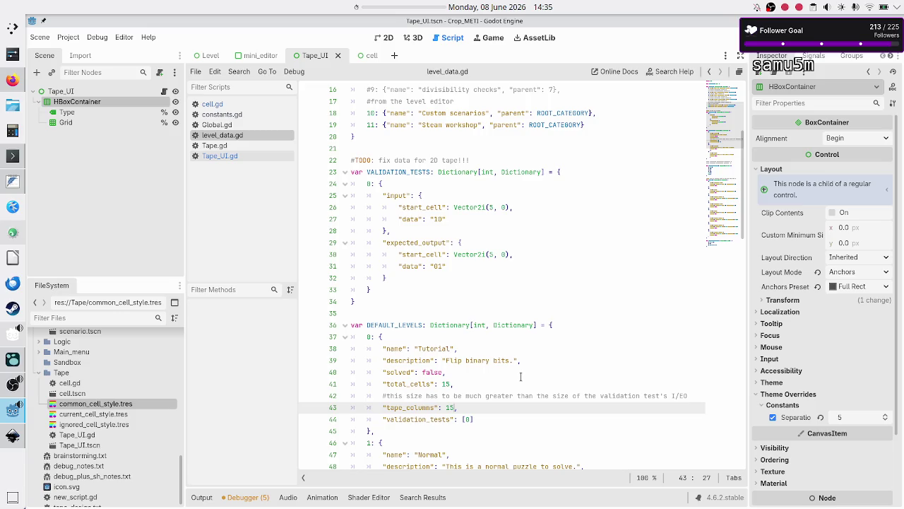
key("BackSpace")
key("BackSpace")
type("5")
key("Up")
key("Up")
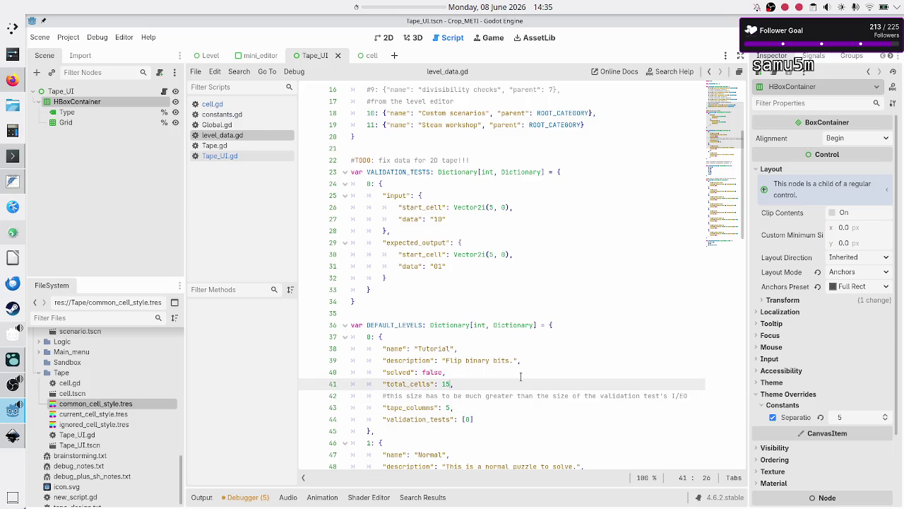
key("shift+Left")
key("shift+Left")
key("Up")
key("Up")
key("Up")
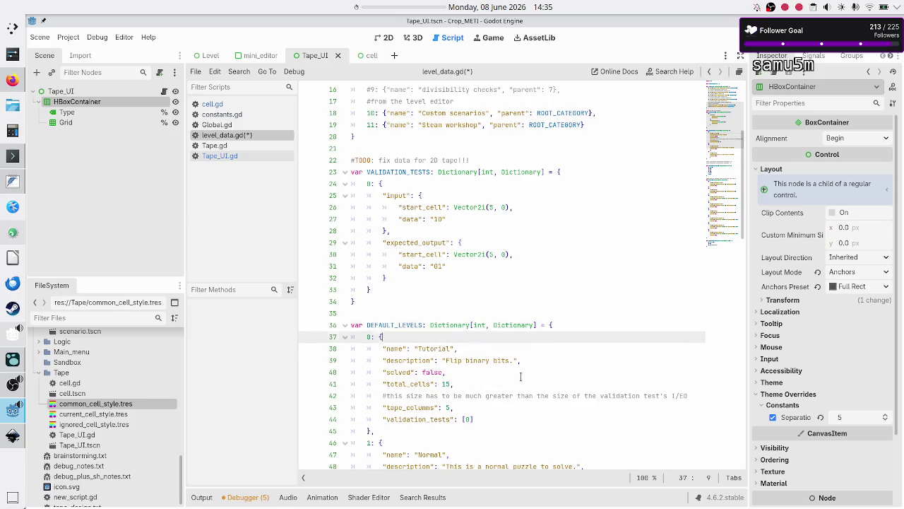
Step: Replace the validation test's input data "10" with a list holding an entry beginning "position": Vector2i(
key("Up")
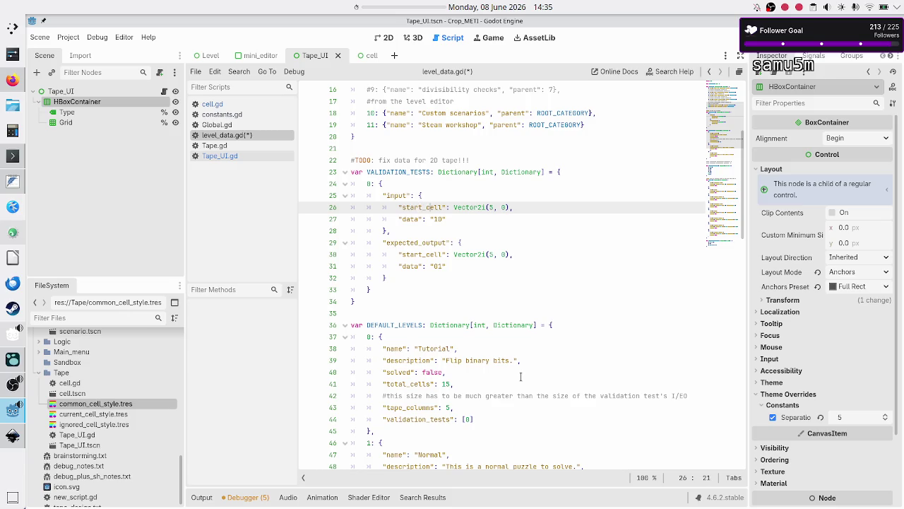
key("shift+Right")
key("shift+Right")
key("shift+Right")
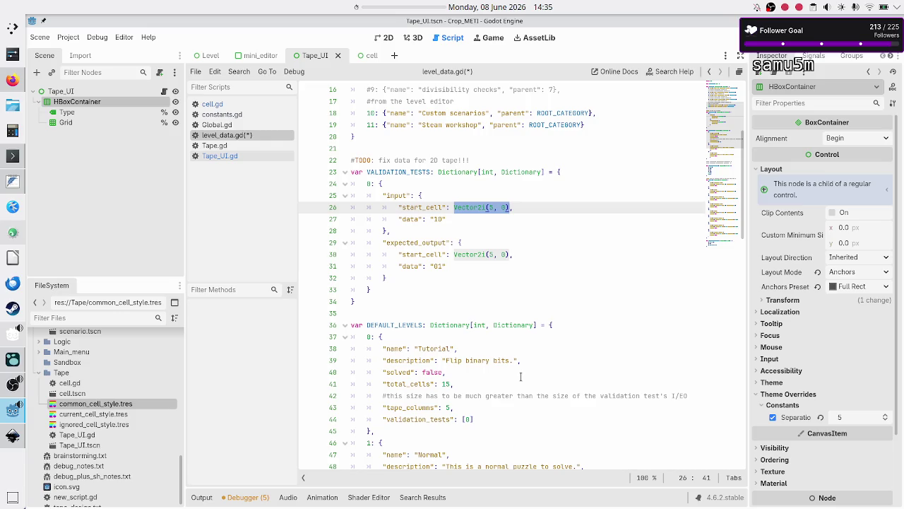
key("Down")
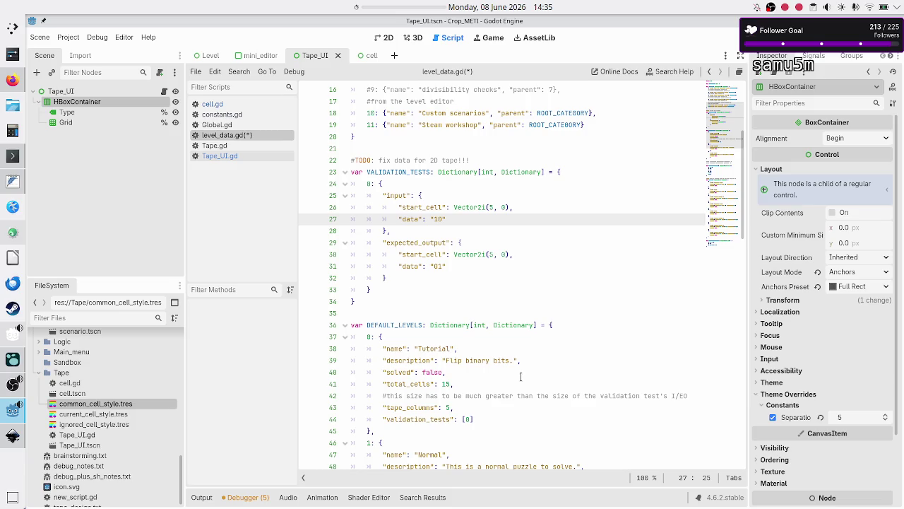
key("BackSpace")
key("BackSpace")
key("BackSpace")
type("[]")
key("Left")
type("{")
key("Return")
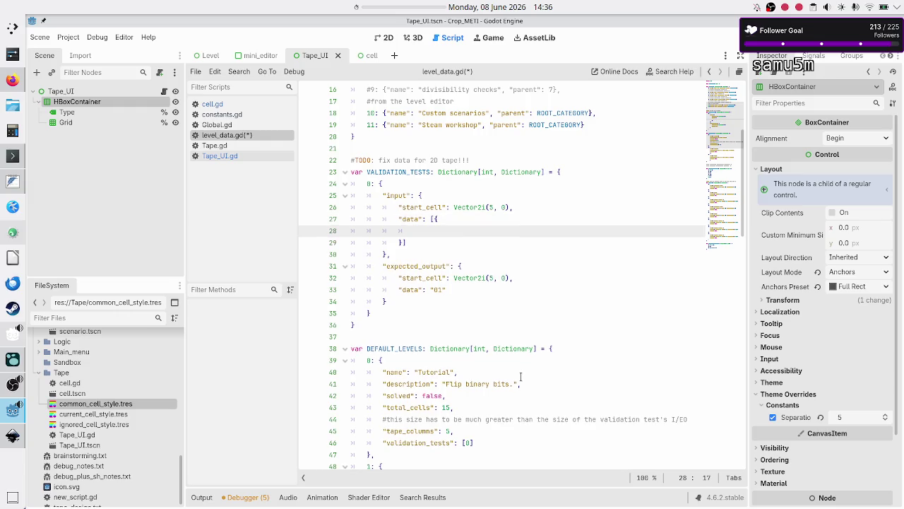
type("\"")
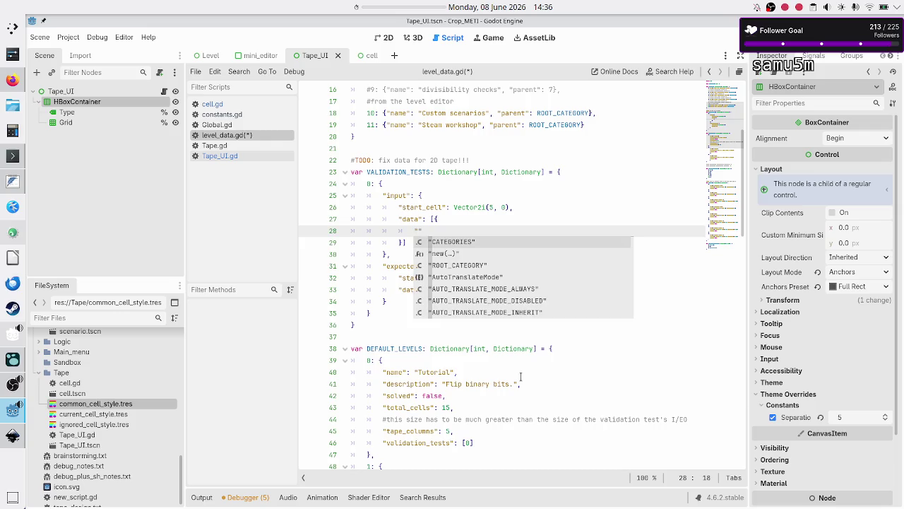
type("position")
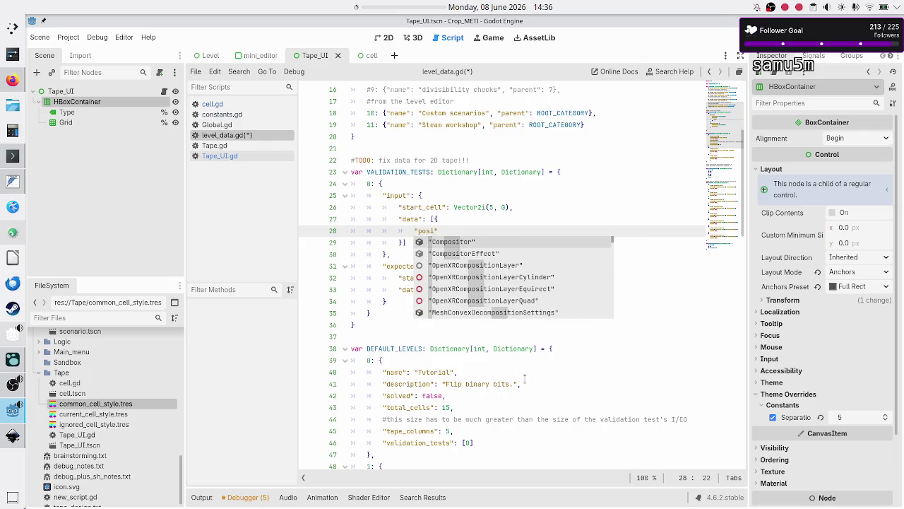
type("\": Vector2")
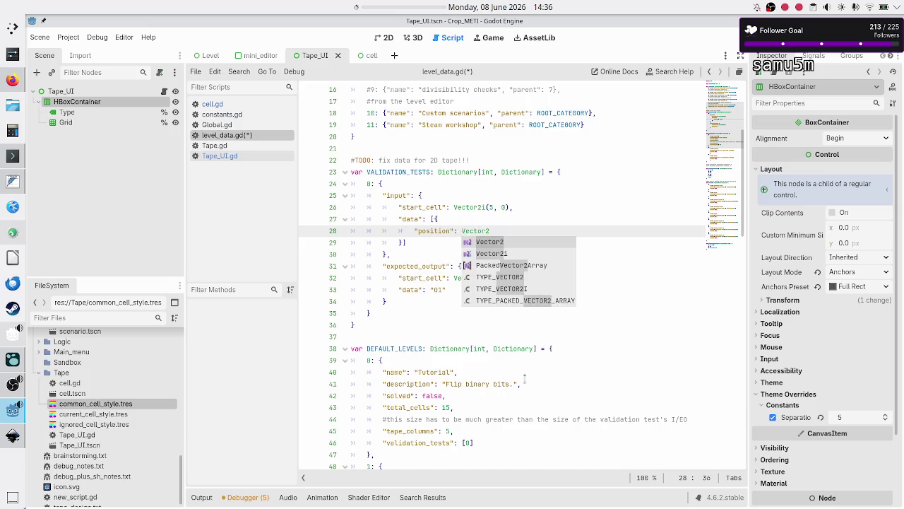
type("i(")
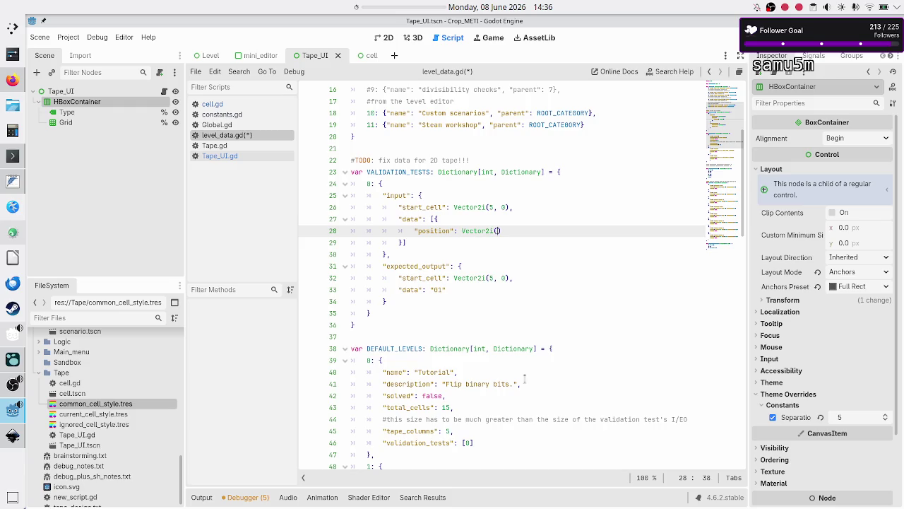
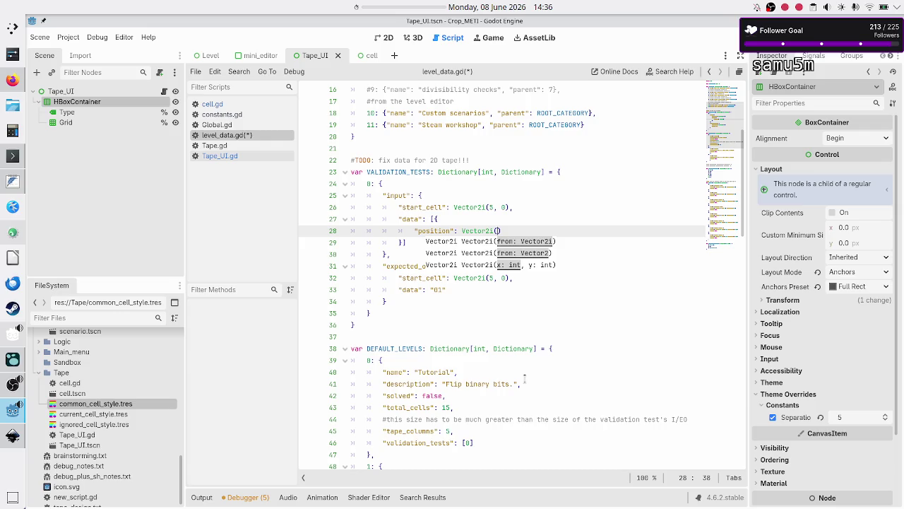
Step: In level_data.gd, rename the first test input's "start_cell" key to "current_cell"
key("Escape")
key("Up")
key("Up")
key("Up")
key("Down")
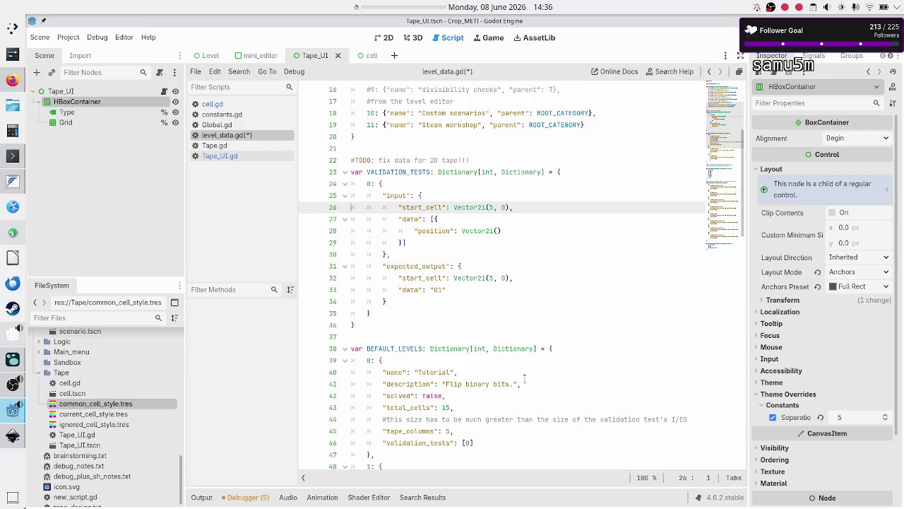
key("Right")
key("Right")
key("Right")
key("BackSpace")
key("BackSpace")
key("BackSpace")
type("cyr")
key("BackSpace")
key("BackSpace")
type("ur")
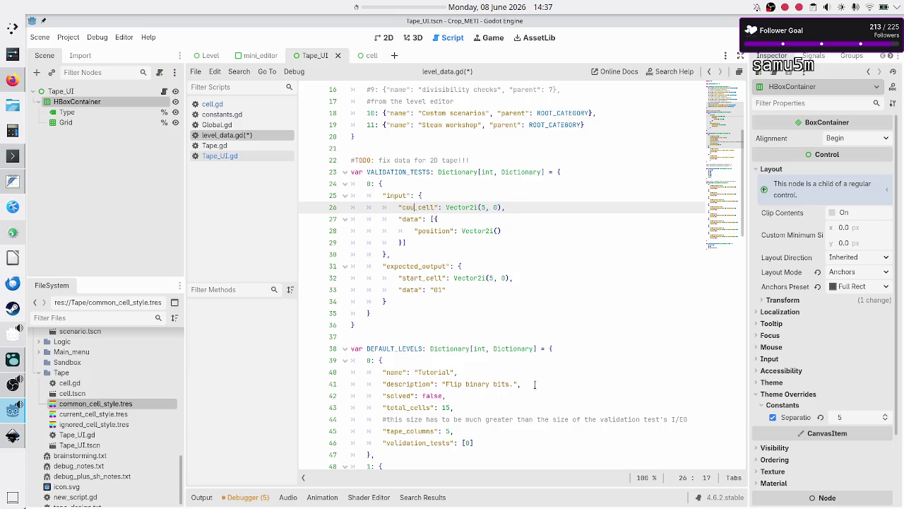
type("rent")
Step: In Tape_UI.gd, change line 34's lookup to tape_dict["current_cell"]
left_click(230, 162)
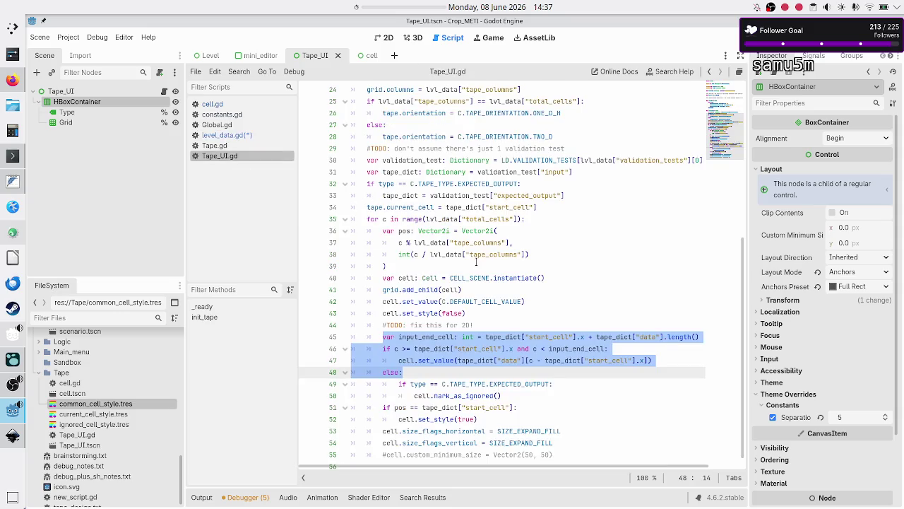
left_click(431, 270)
scroll(467, 197, "up", 2)
scroll(467, 197, "up", 3)
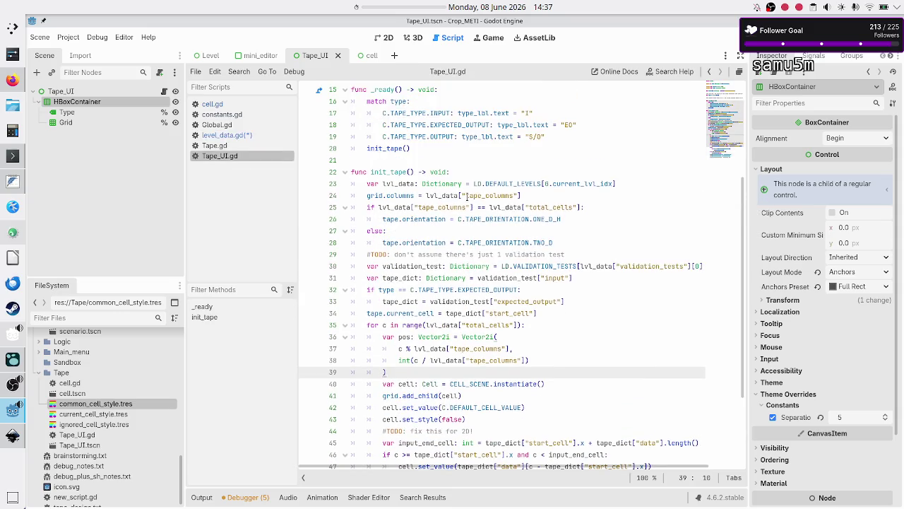
left_click(510, 311)
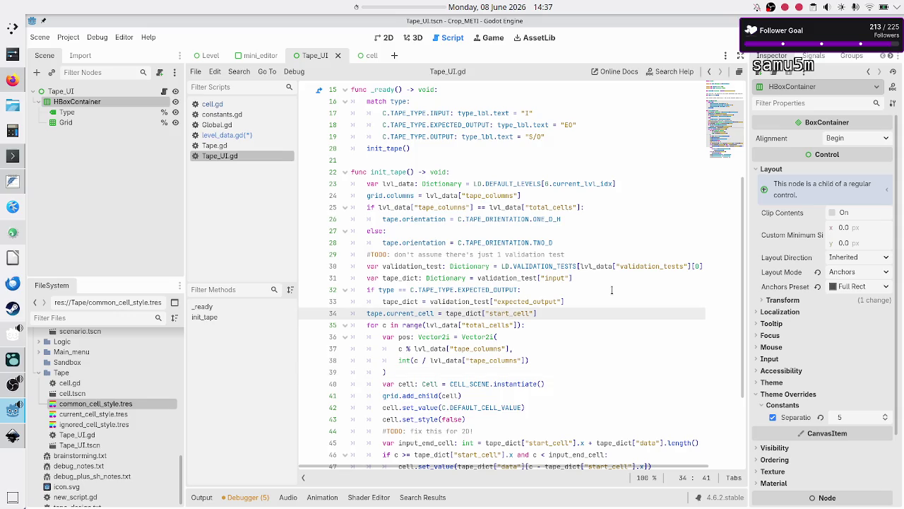
key("BackSpace")
key("BackSpace")
key("BackSpace")
type("current")
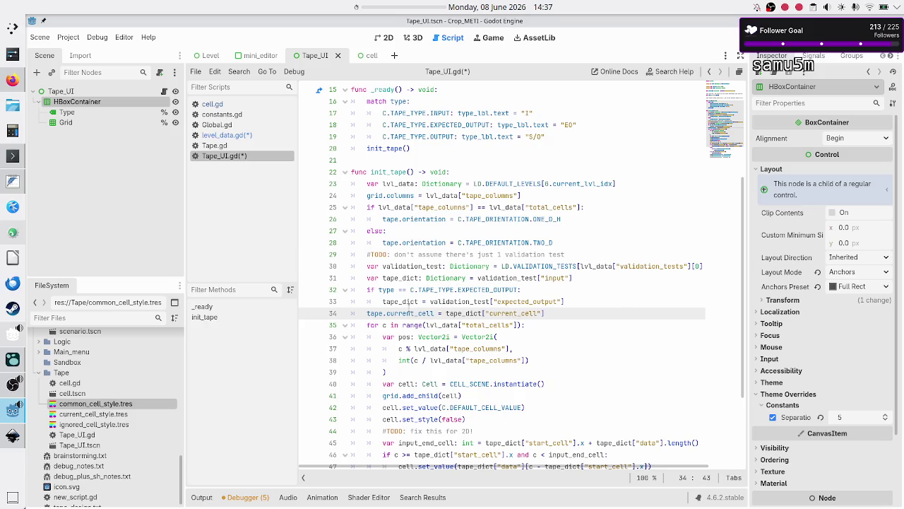
double_click(410, 313)
left_click(552, 311)
key("Home")
key("Home")
Step: Change line 51 to compare pos with tape.current_cell, then save all scripts
scroll(575, 289, "down", 3)
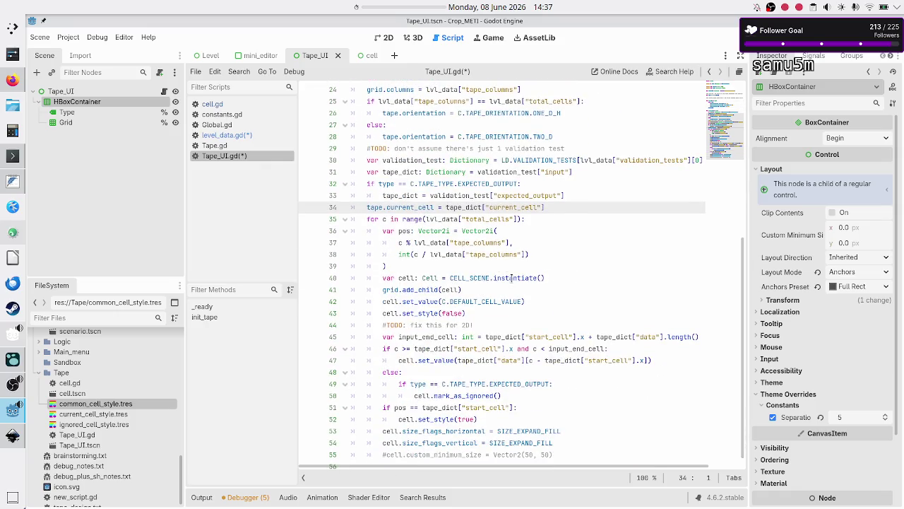
scroll(511, 278, "down", 1)
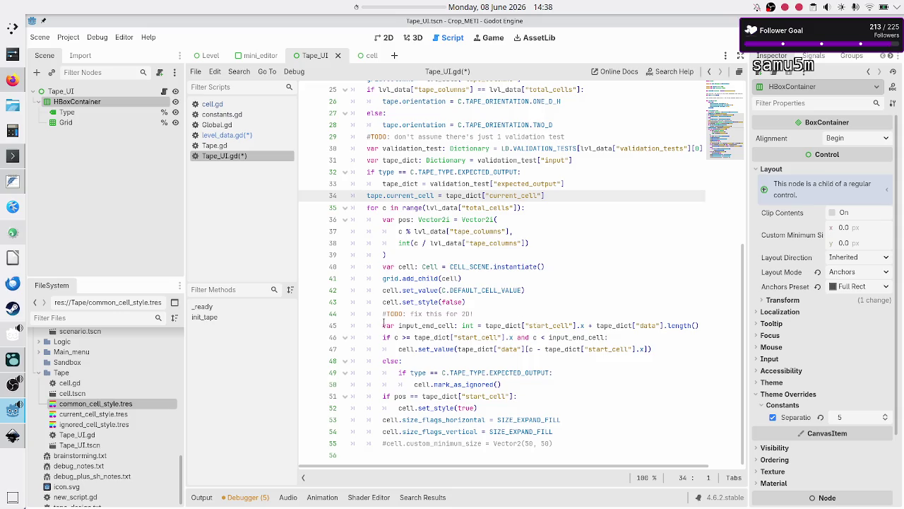
left_click_drag(383, 325, 407, 351)
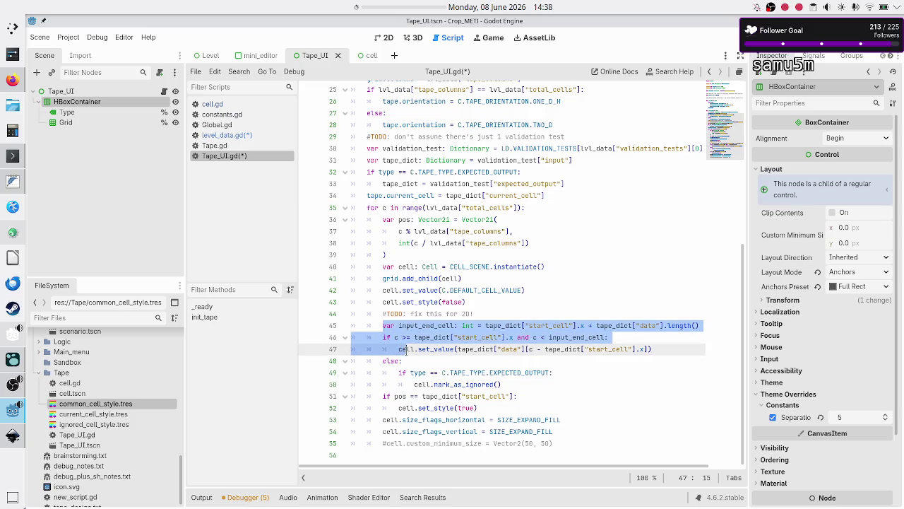
double_click(398, 397)
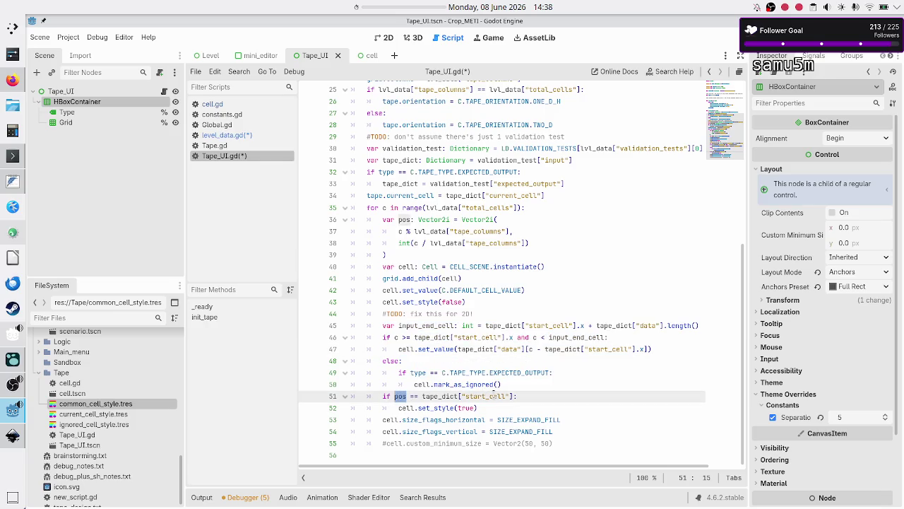
left_click(493, 393)
key("BackSpace")
key("BackSpace")
key("BackSpace")
key("BackSpace")
key("BackSpace")
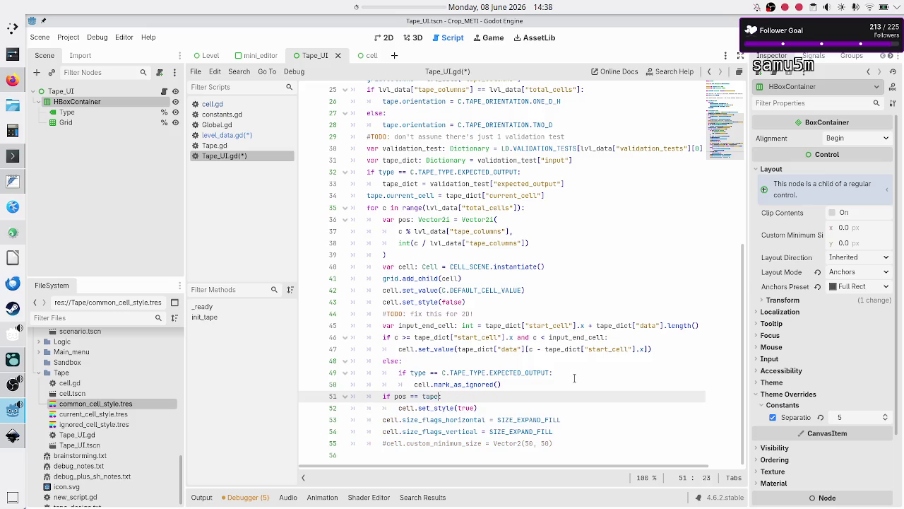
type(".")
key("Down")
key("Down")
key("Return")
key("Down")
key("Home")
key("Home")
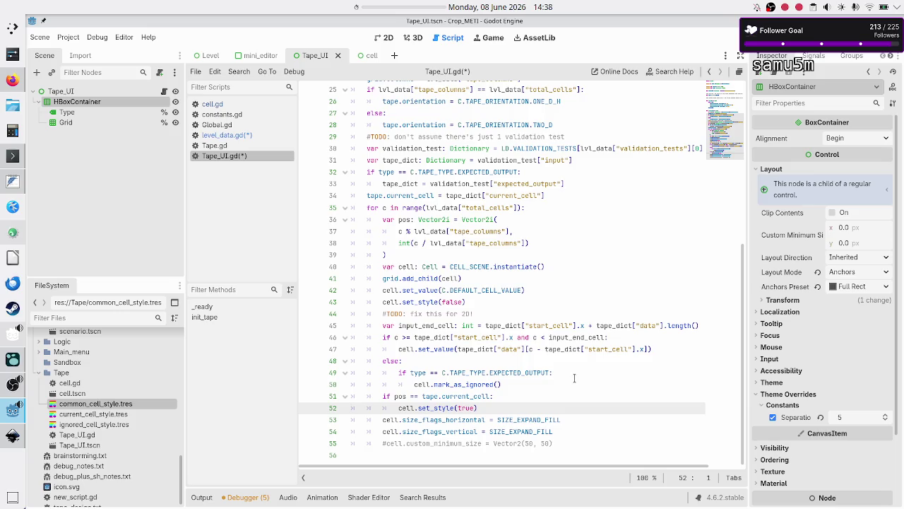
key("Up")
key("Up")
key("Up")
key("ctrl+s")
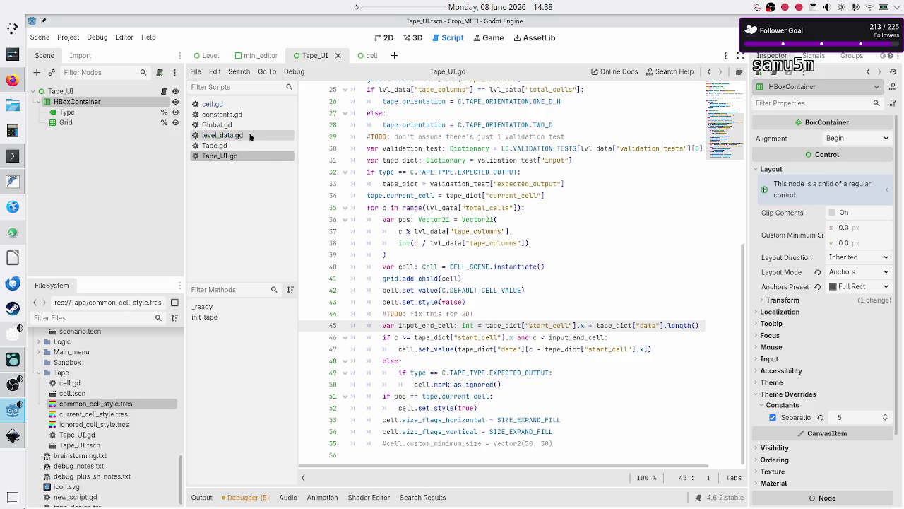
Step: Back in level_data.gd, rename the expected output's "start_cell" key to "current_cell"
left_click(250, 136)
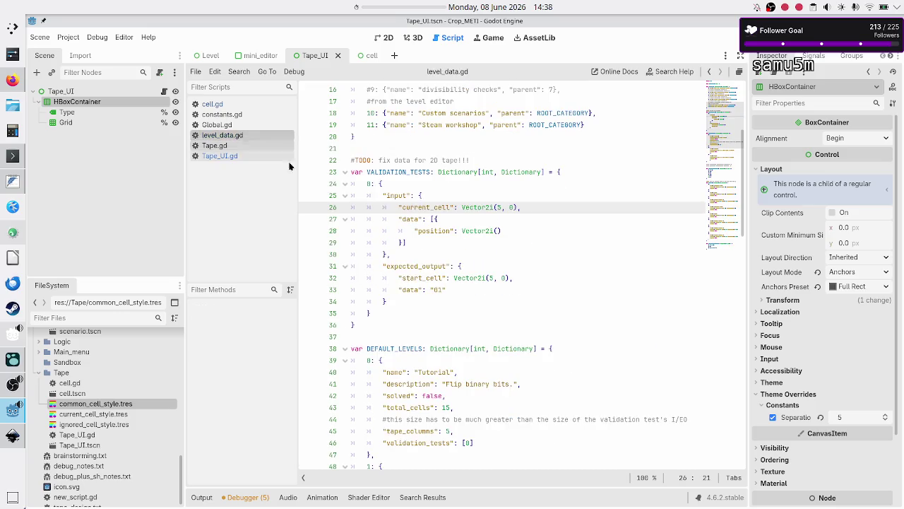
double_click(427, 278)
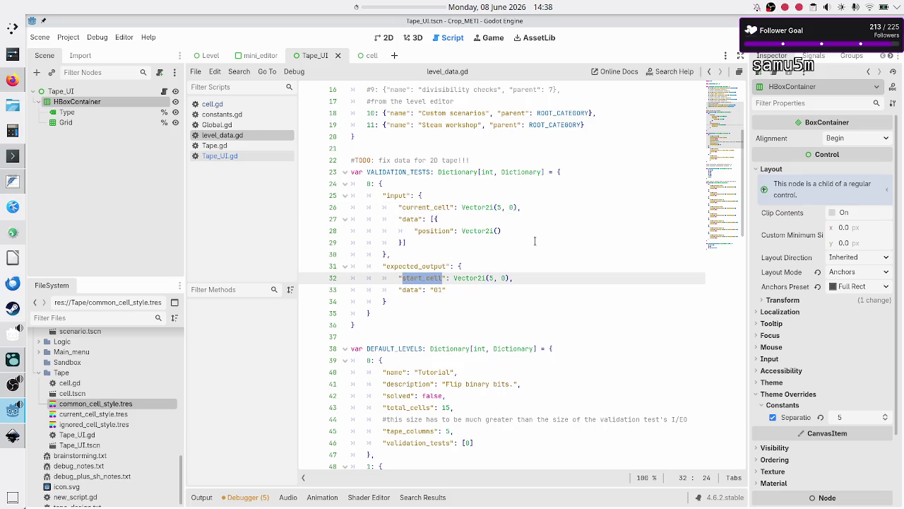
key("BackSpace")
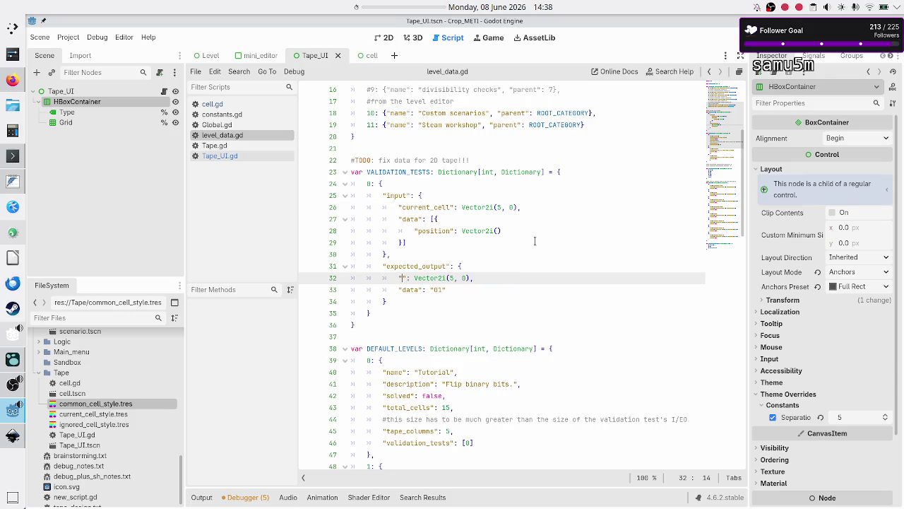
key("ctrl+z")
key("shift+Right")
key("shift+Right")
key("shift+Right")
type("current")
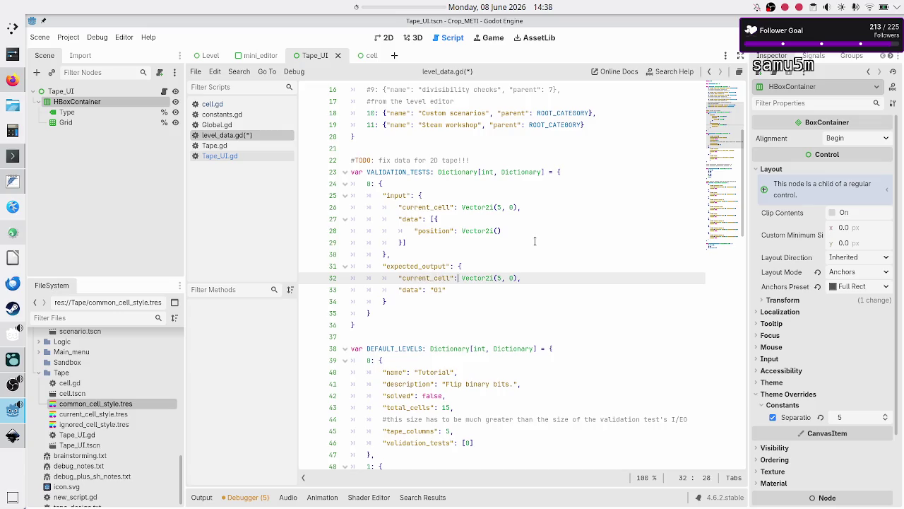
Step: Change the expected current_cell to Vector2i(7, 0) and delete the "01" data value
key("ctrl+Right")
key("ctrl+Right")
key("ctrl+Right")
key("BackSpace")
type("6")
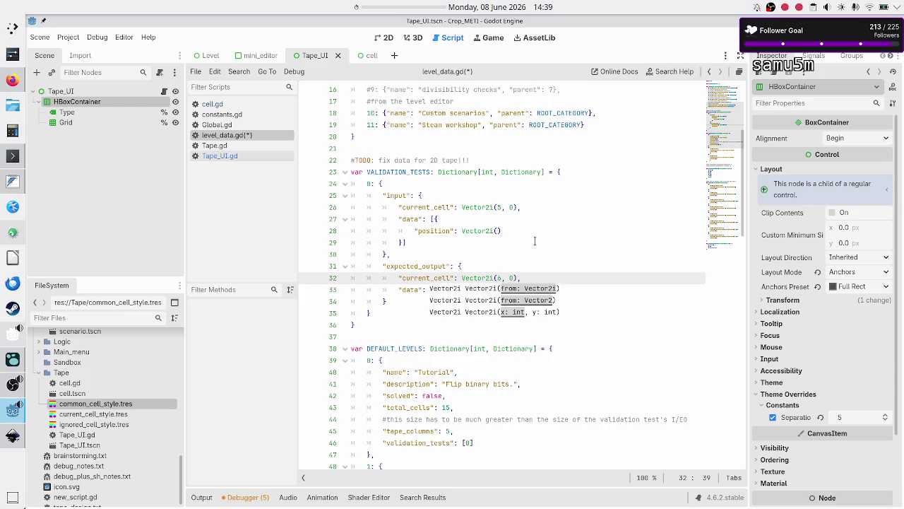
key("BackSpace")
type("7")
key("Escape")
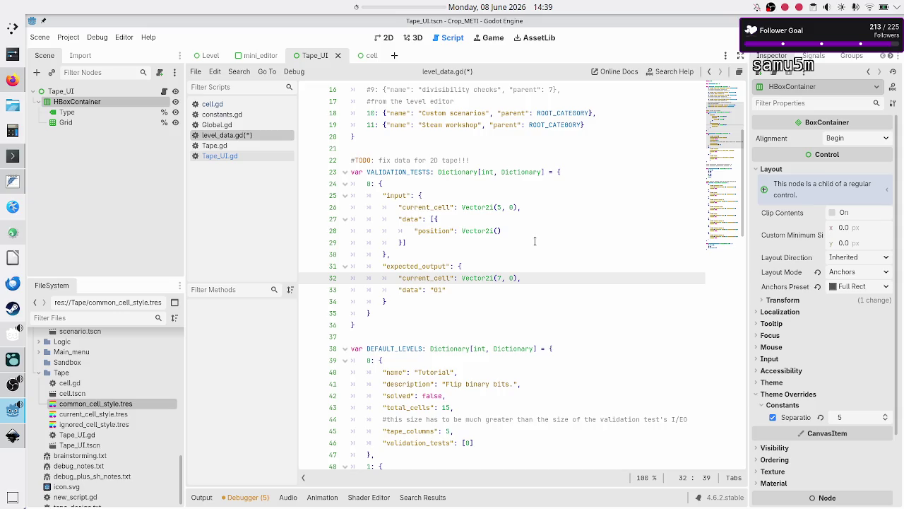
key("Down")
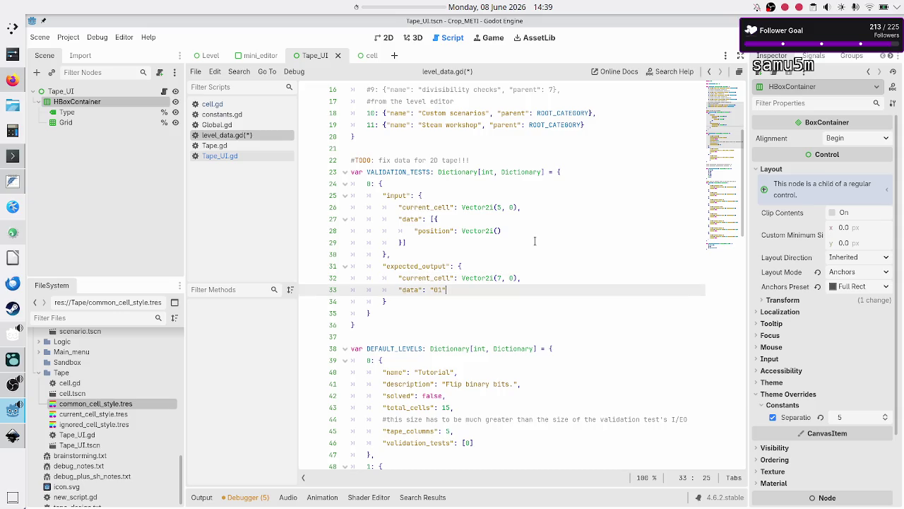
key("BackSpace")
key("BackSpace")
key("BackSpace")
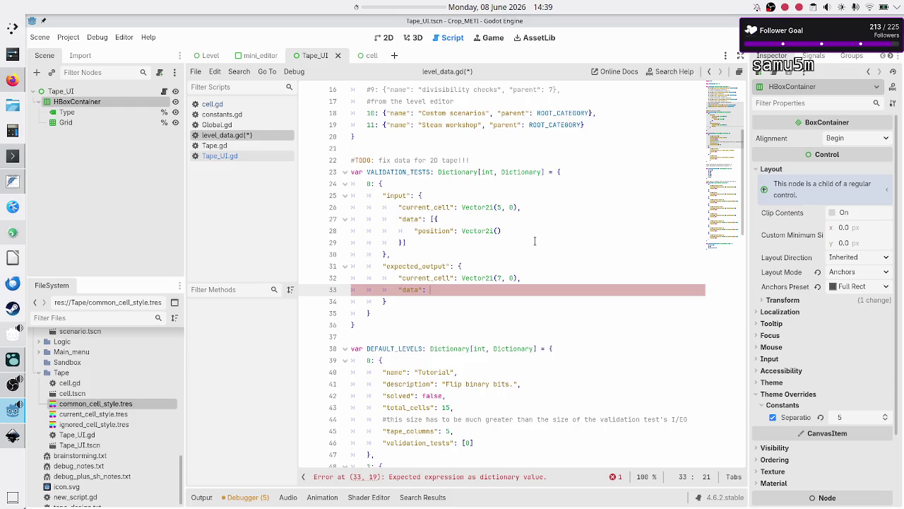
Step: Start the expected output's data as an empty [{ }] entry, checking the Inkscape tape mockup for reference
type("[]")
type("{")
key("Return")
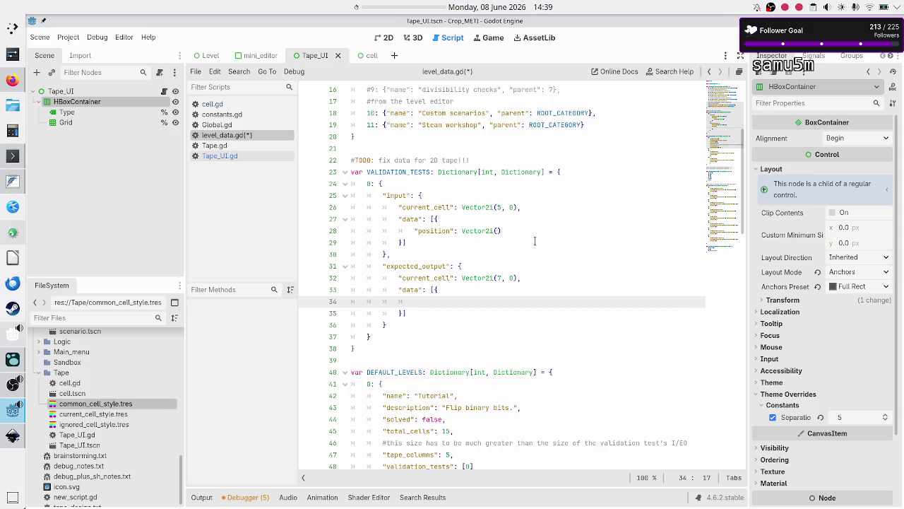
key("Up")
key("Up")
key("Up")
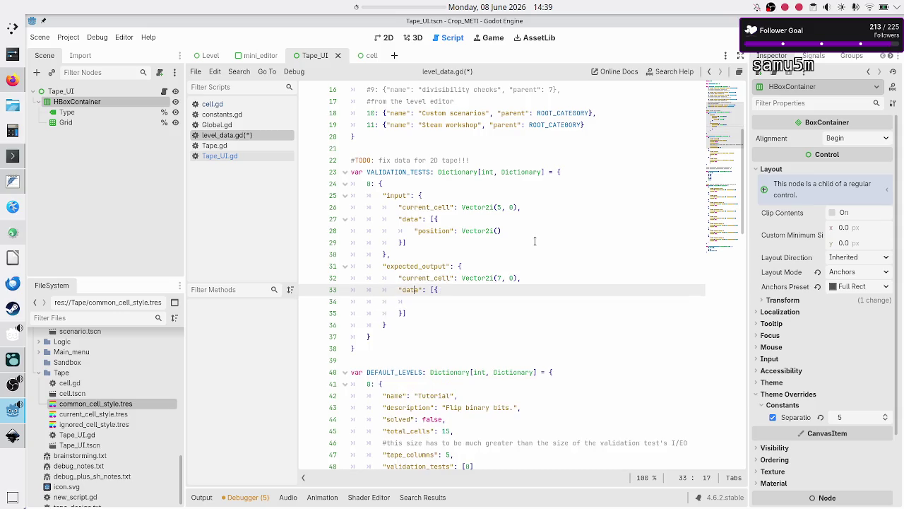
key("ctrl+Right")
key("ctrl+Right")
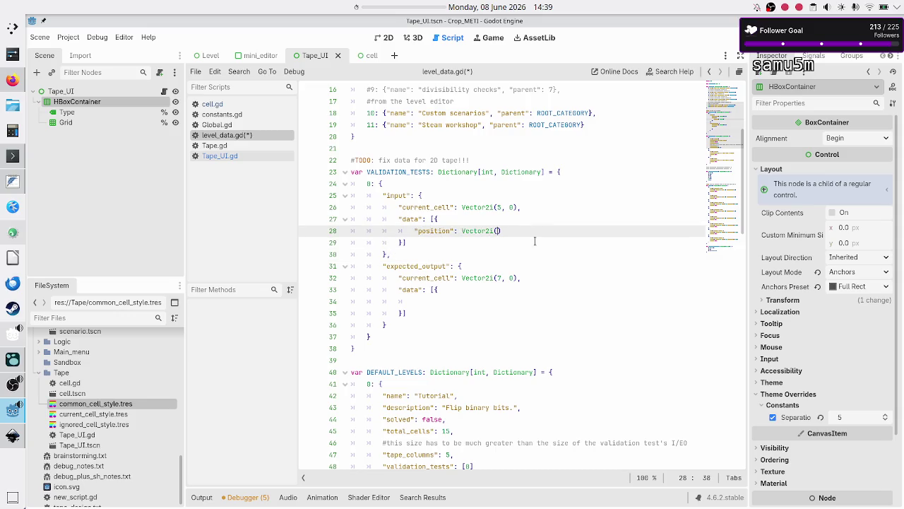
left_click(13, 435)
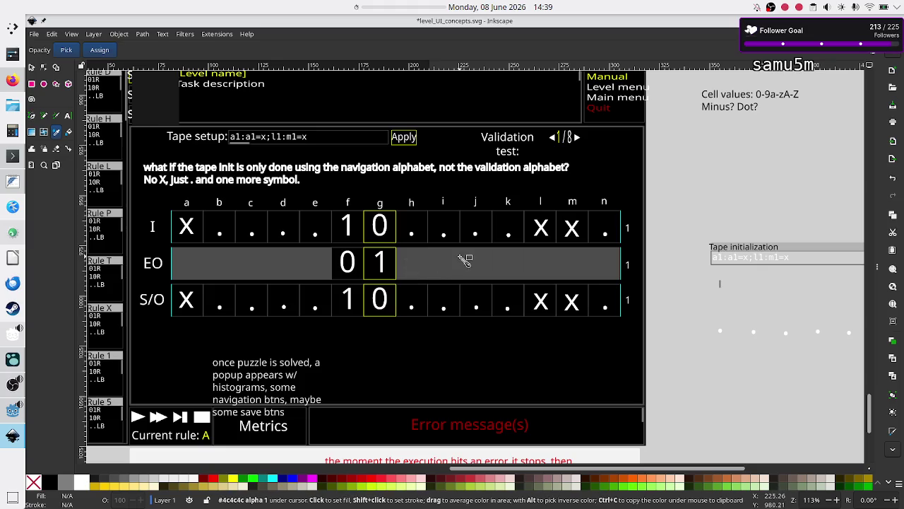
key("alt+Tab")
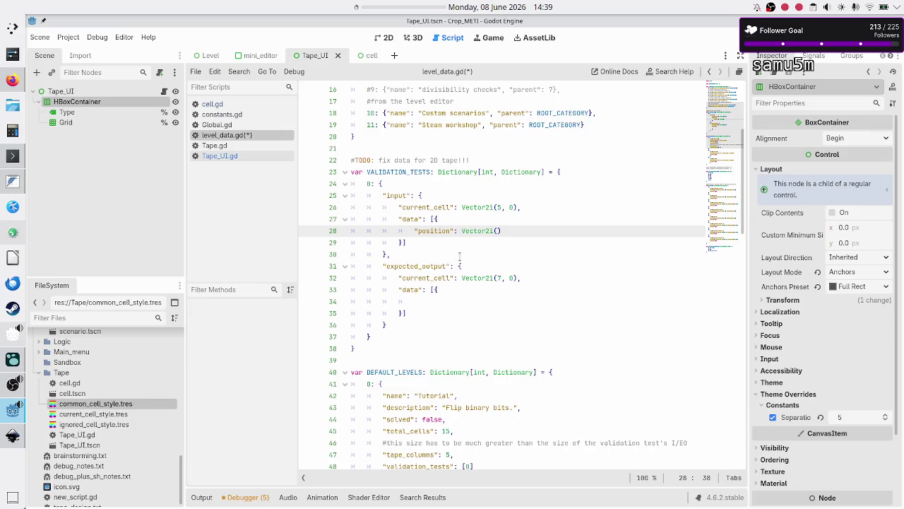
Step: Fill in the input entry's position Vector2i coordinates and add a "value": "1" key
type("5,0")
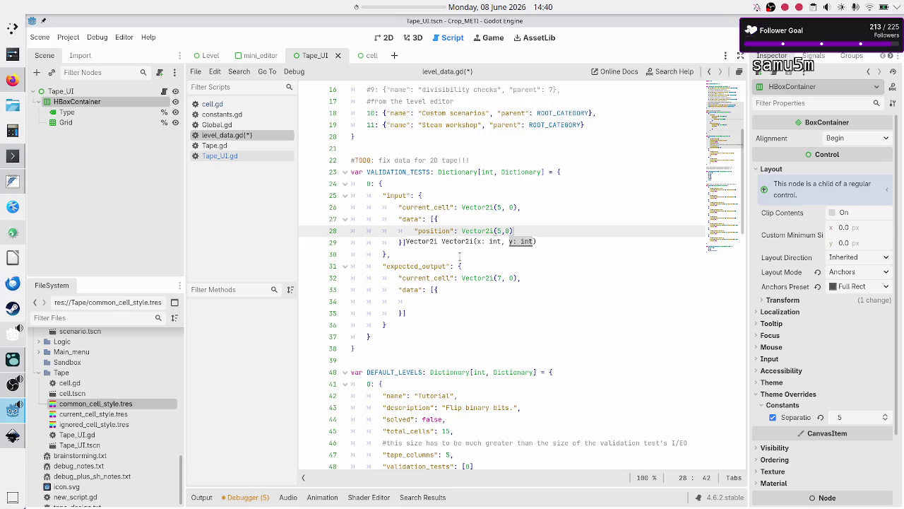
key("Escape")
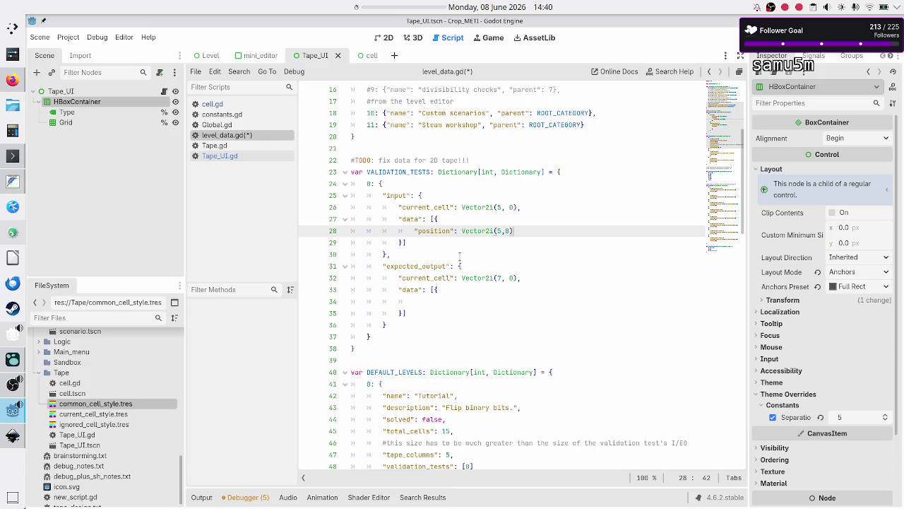
key("Down")
key("Home")
key("Up")
key("End")
type(",")
key("Return")
type("\"value")
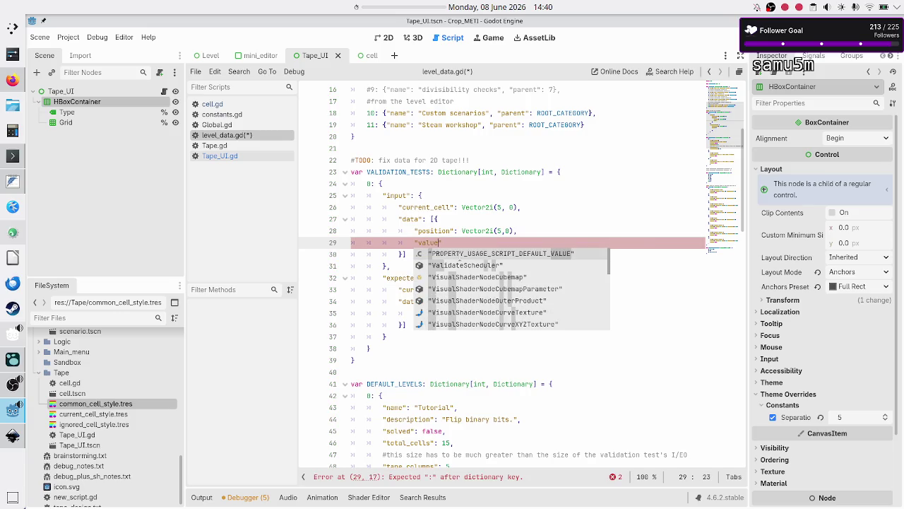
key("Escape")
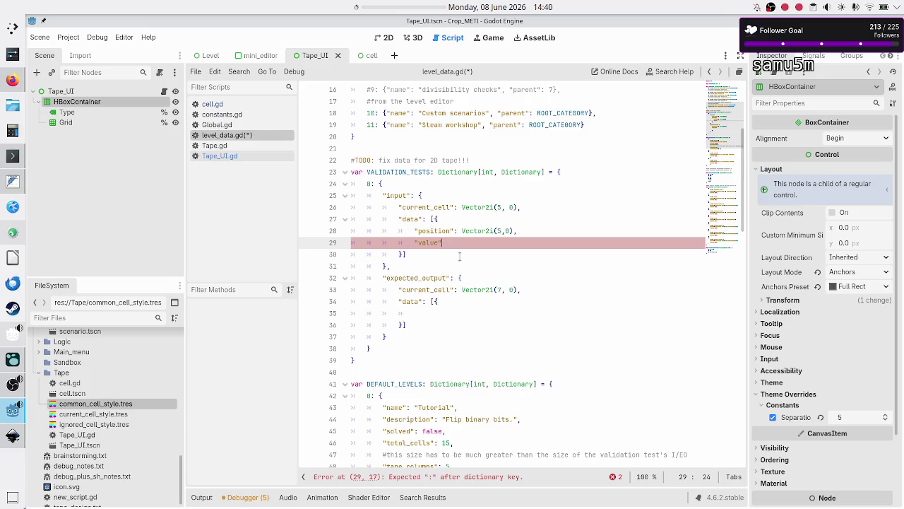
type(": \"")
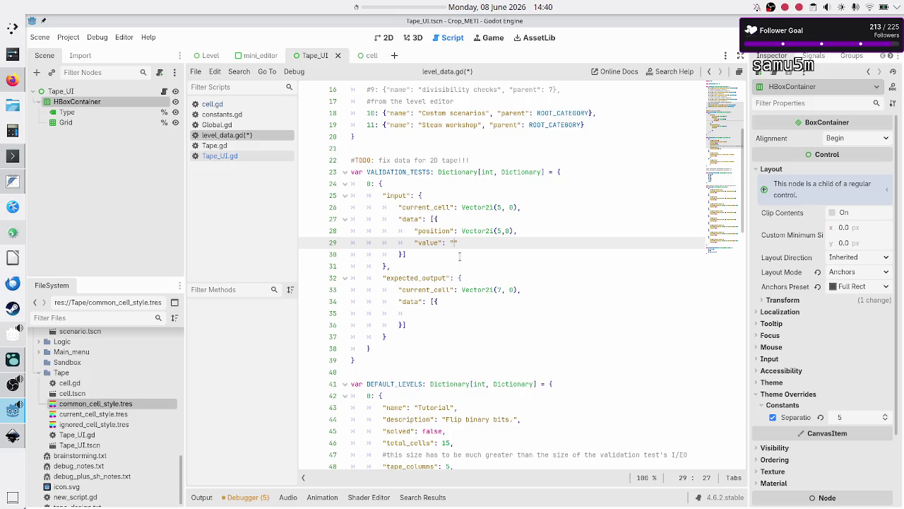
type("1")
key("alt+Tab")
key("alt+Tab")
Step: Join the position and value into one {position, value} dictionary line inside the data list
key("Up")
key("Up")
key("Down")
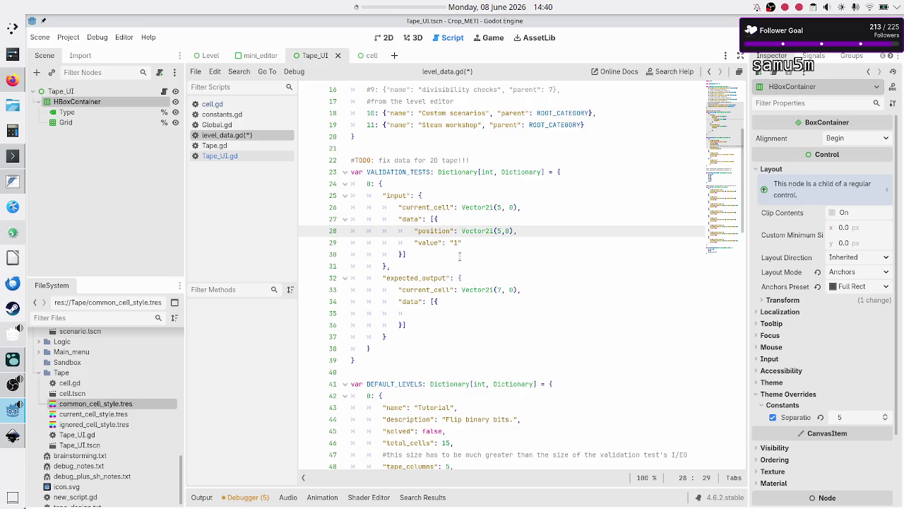
key("Left")
key("Left")
key("BackSpace")
key("BackSpace")
key("BackSpace")
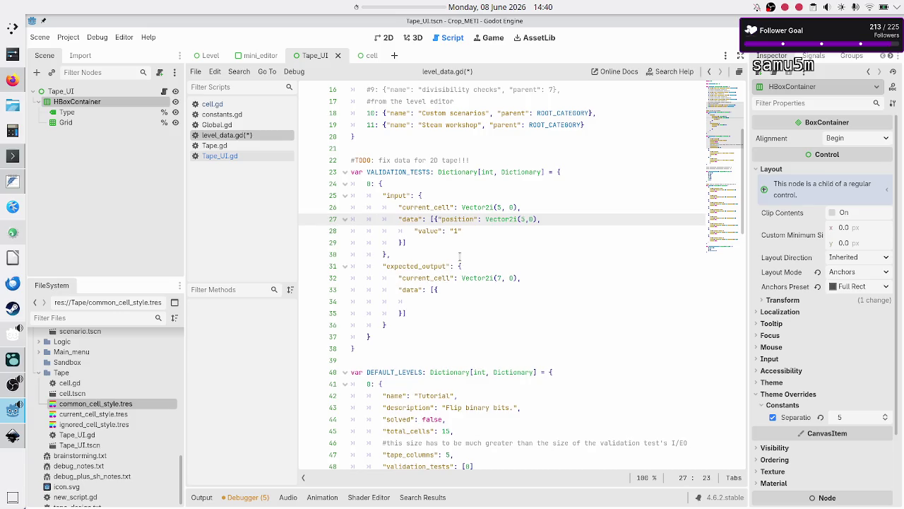
key("Down")
key("BackSpace")
key("BackSpace")
key("BackSpace")
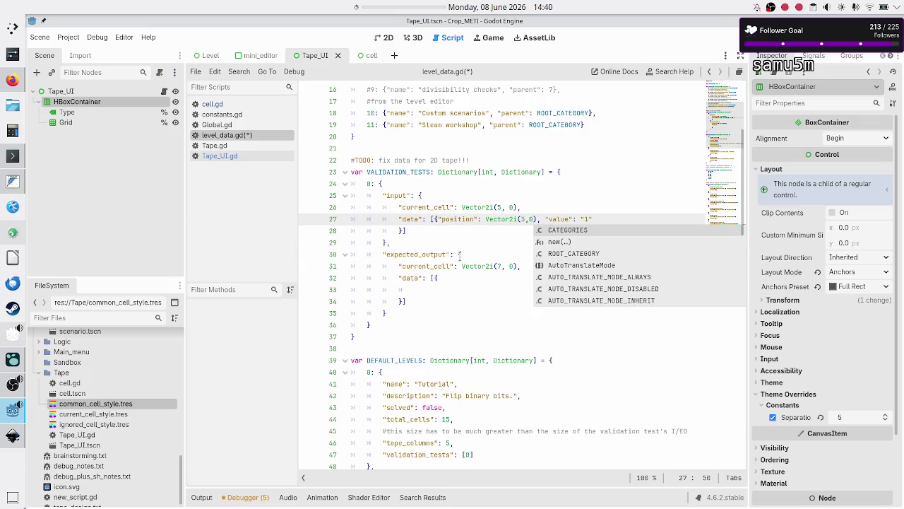
key("Escape")
key("Down")
key("Home")
key("BackSpace")
key("BackSpace")
key("BackSpace")
key("Return")
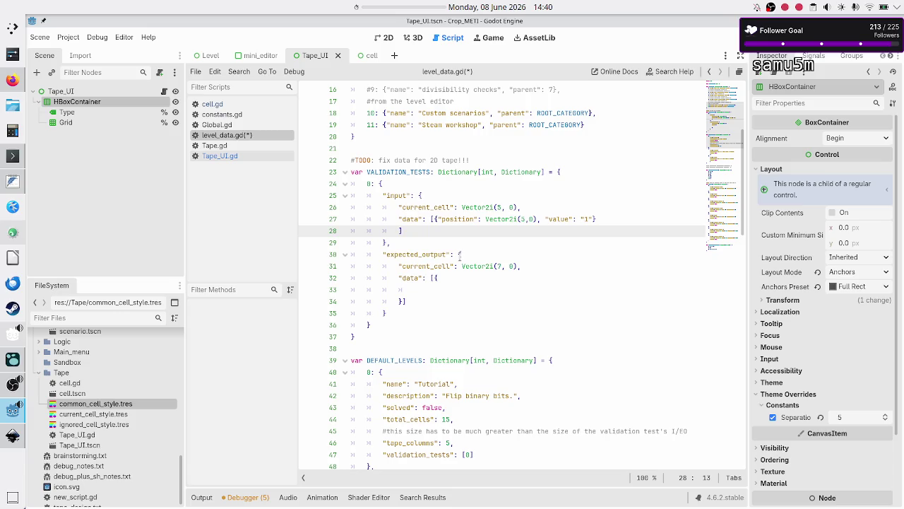
key("Up")
key("Right")
key("Right")
key("Right")
key("Right")
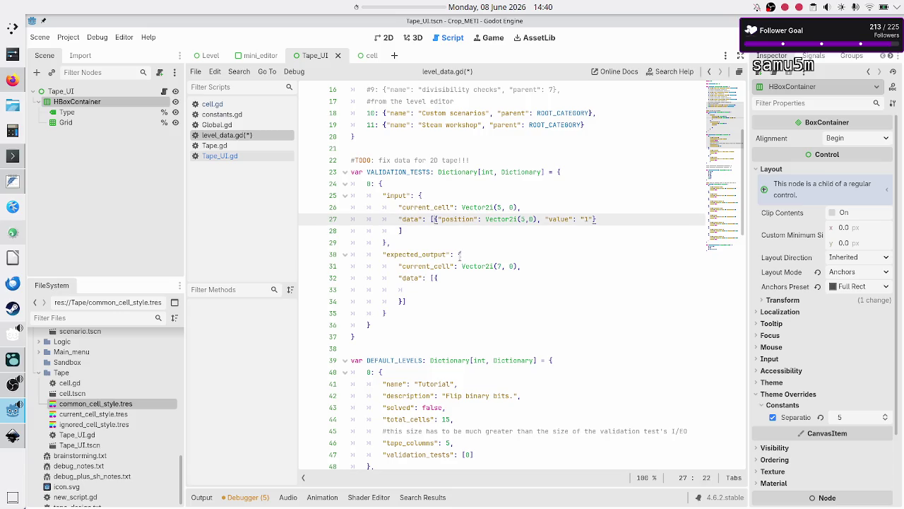
key("Return")
key("Right")
Step: Duplicate the first input entry and change the copy to position (6,0) with value 0
key("End")
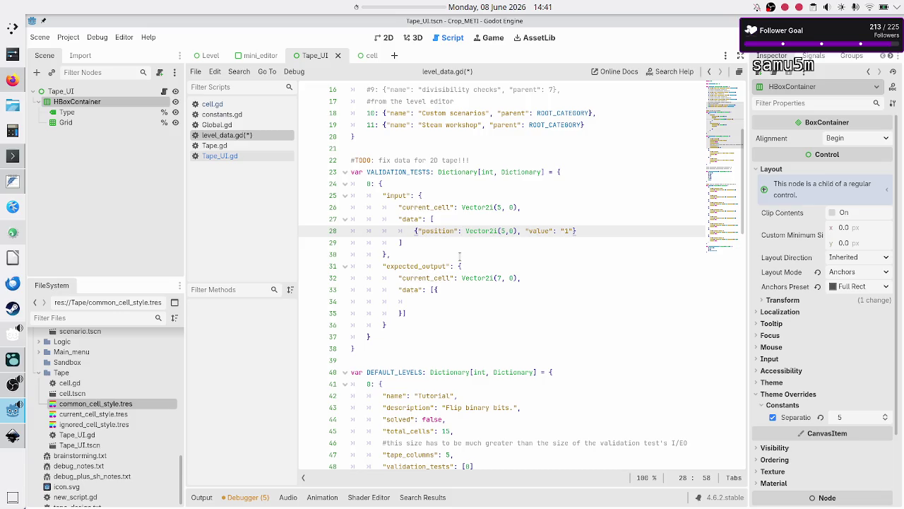
key("Home")
key("Left")
key("shift+Down")
key("shift+Left")
key("shift+Left")
key("shift+Left")
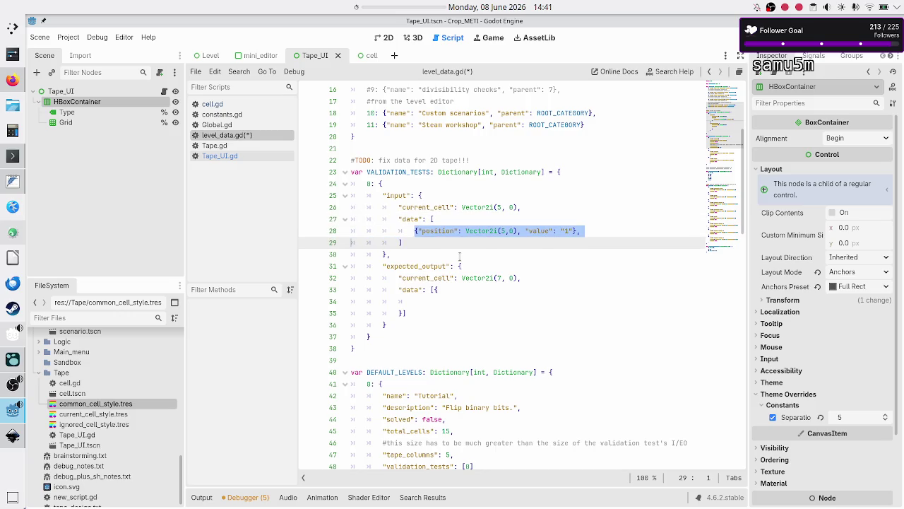
key("ctrl+c")
key("End")
key("Return")
key("ctrl+v")
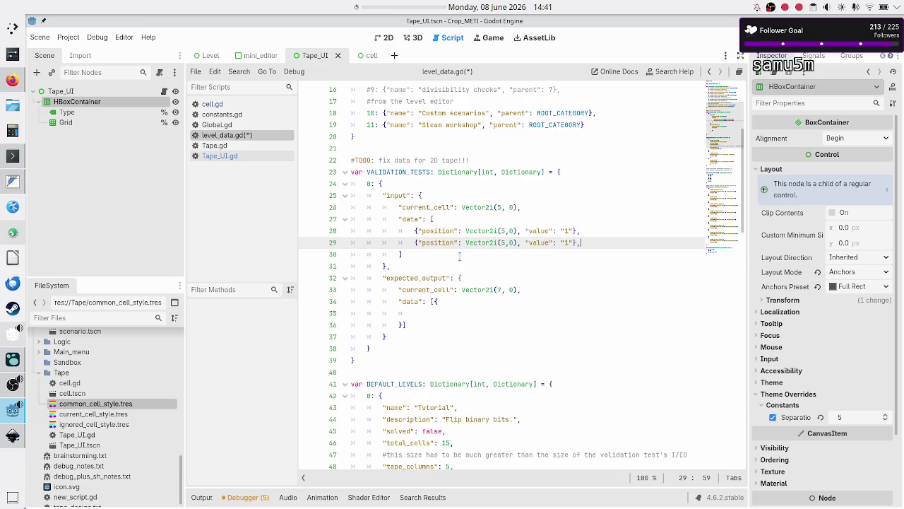
key("Up")
key("Left")
key("Down")
key("ctrl+Left")
key("ctrl+Left")
key("ctrl+Left")
key("BackSpace")
type("6")
key("Right")
key("Right")
key("Right")
key("BackSpace")
type("0")
key("Right")
Step: Delete the two extra pasted entries and the stray braces in the expected output data
key("ctrl+v")
key("ctrl+v")
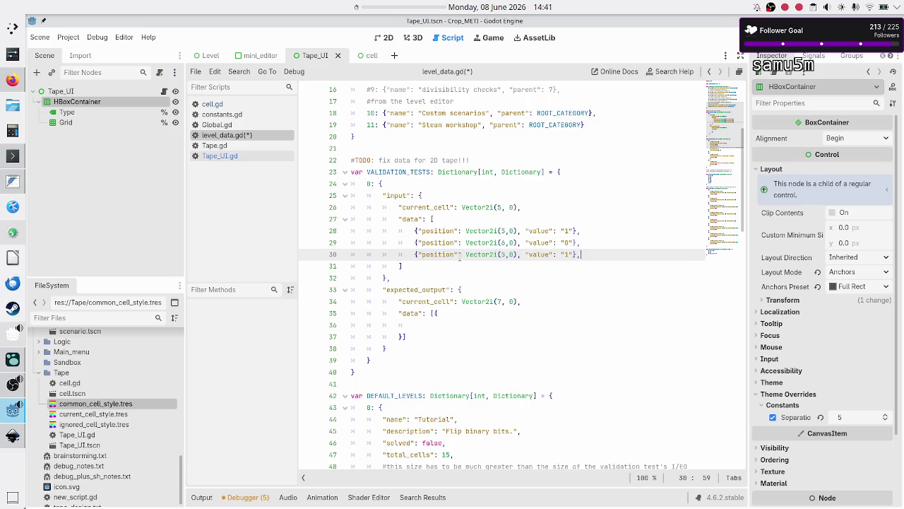
key("Up")
key("Up")
key("Up")
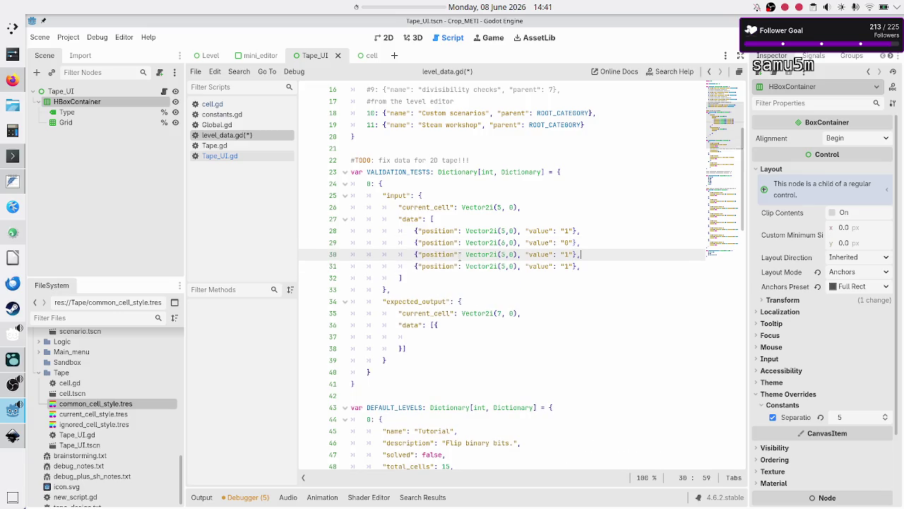
key("Down")
key("Down")
key("Up")
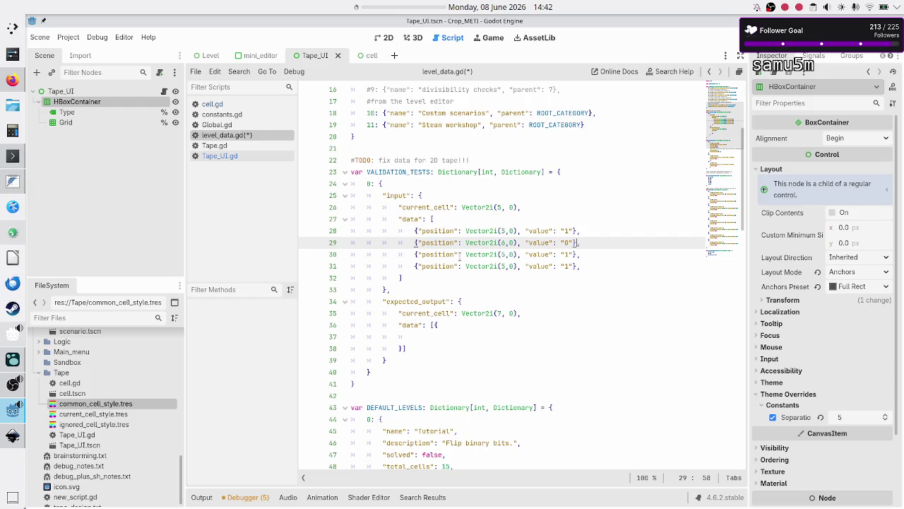
key("shift+Down")
key("shift+Down")
key("shift+End")
key("BackSpace")
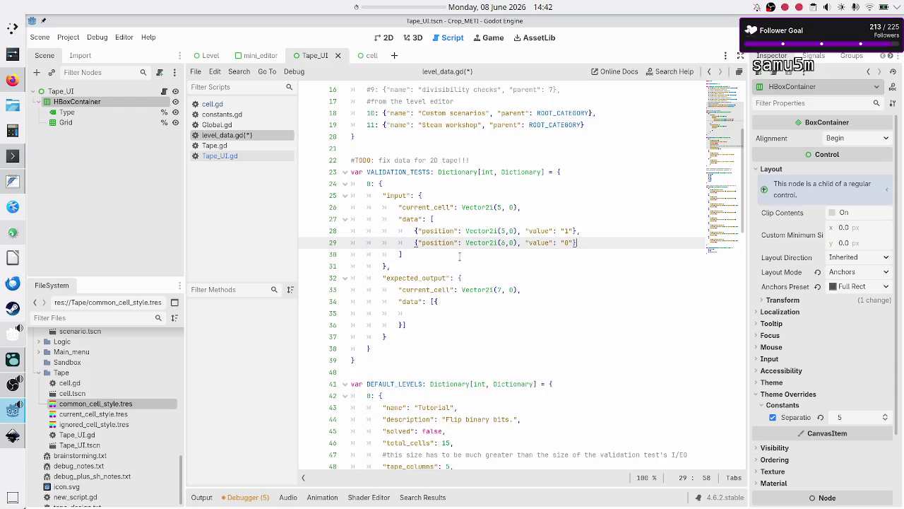
key("Down")
key("Down")
key("Down")
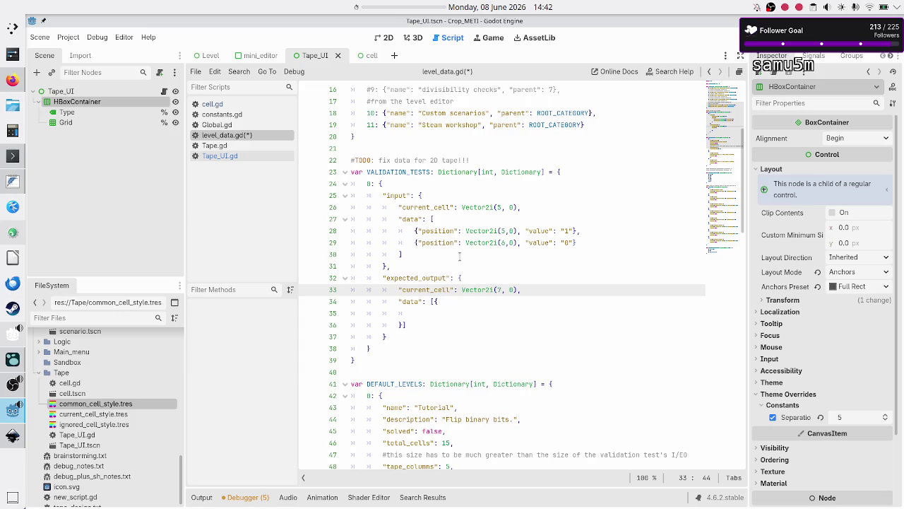
key("Down")
key("BackSpace")
key("Down")
key("Down")
key("Left")
key("BackSpace")
key("Up")
key("Up")
key("Up")
key("Home")
Step: Copy both input cell entries into the expected_output data
key("shift+Down")
key("shift+Down")
key("shift+Left")
key("shift+Left")
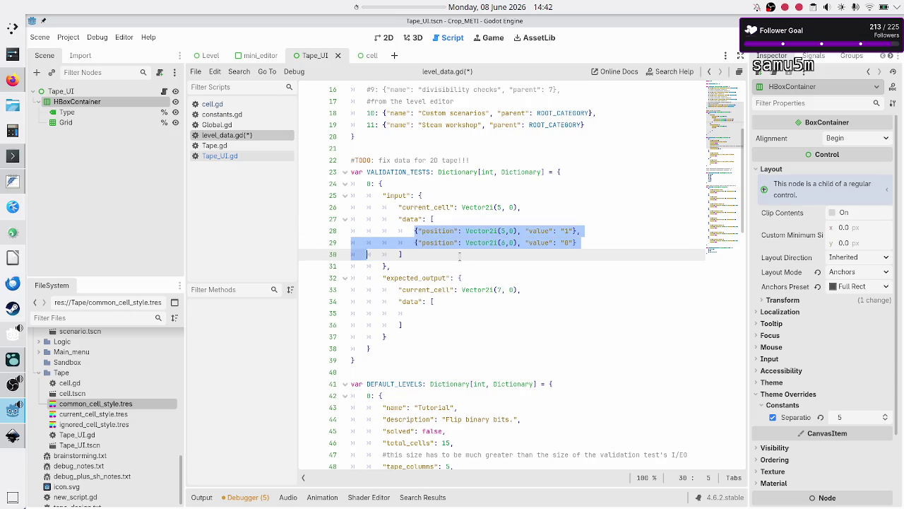
key("shift+Up")
key("shift+End")
key("ctrl+c")
key("Down")
key("Down")
key("Down")
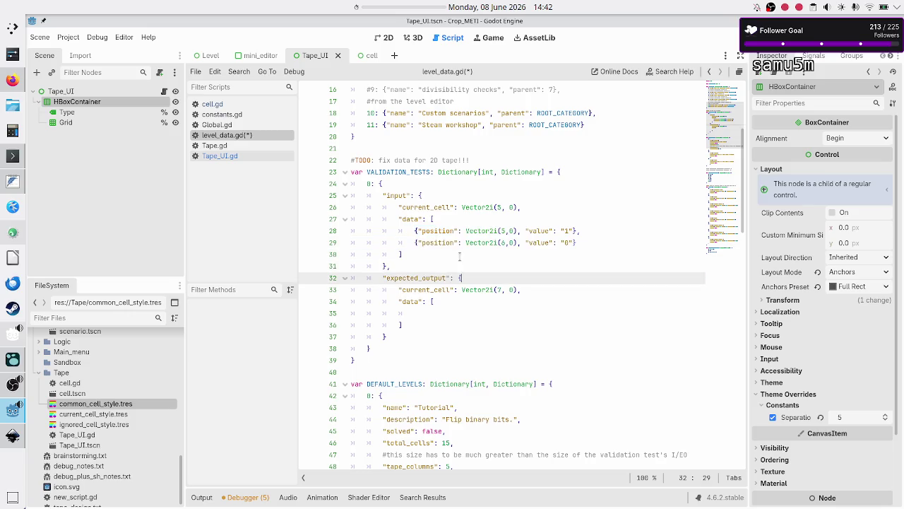
key("ctrl+v")
Step: Move both expected entries to row 1, with values 0 at (5,1) and 1 at (6,1)
key("Up")
key("Left")
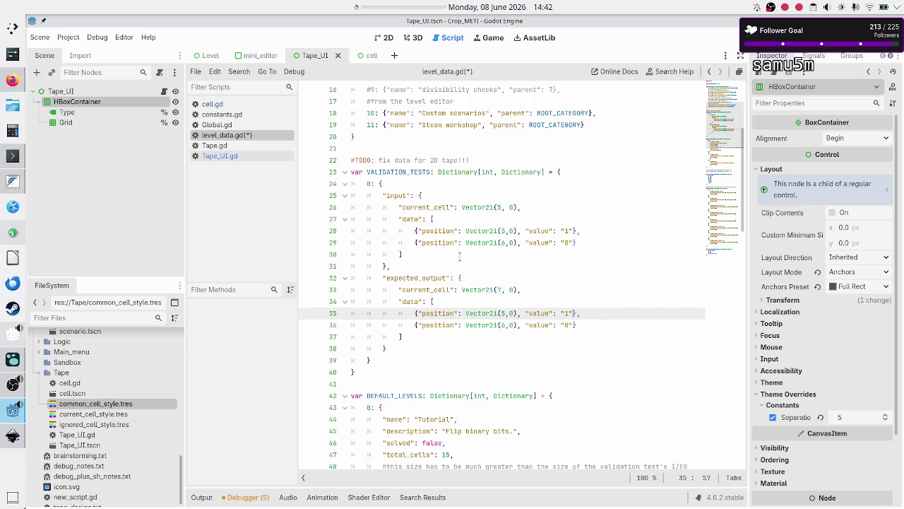
key("ctrl+Left")
key("ctrl+Left")
key("ctrl+Left")
key("BackSpace")
type("1")
key("Down")
key("BackSpace")
type("1")
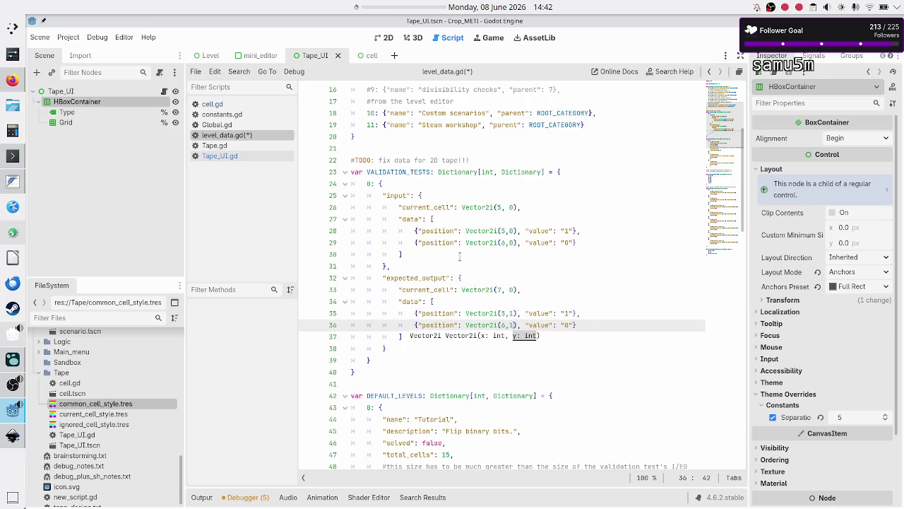
key("Up")
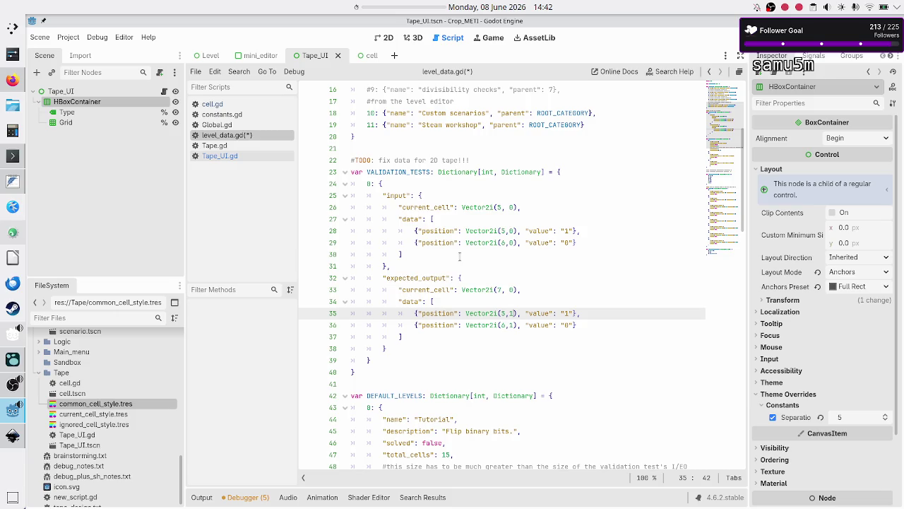
key("shift+Left")
key("Right")
key("Right")
key("Right")
key("Right")
key("Right")
key("BackSpace")
type("0")
key("Down")
key("BackSpace")
type("1")
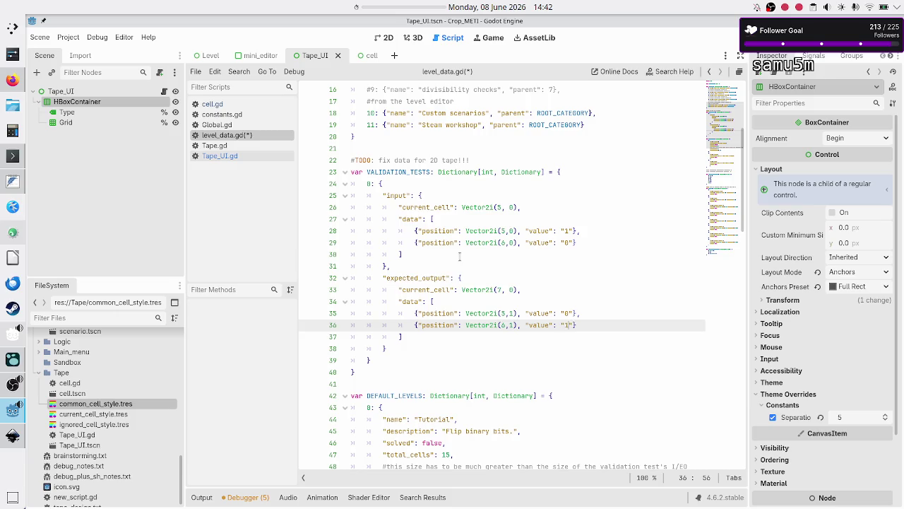
Step: Save level_data.gd, select the test input's current_cell and data, and return to Tape_UI.gd
key("ctrl+s")
left_click(545, 196)
key("Down")
key("shift+Down")
key("shift+Down")
key("shift+Down")
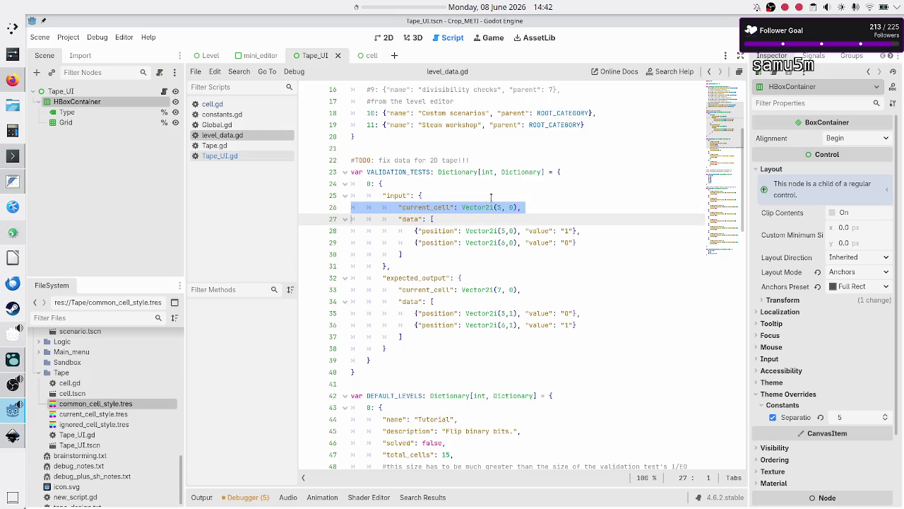
key("shift+End")
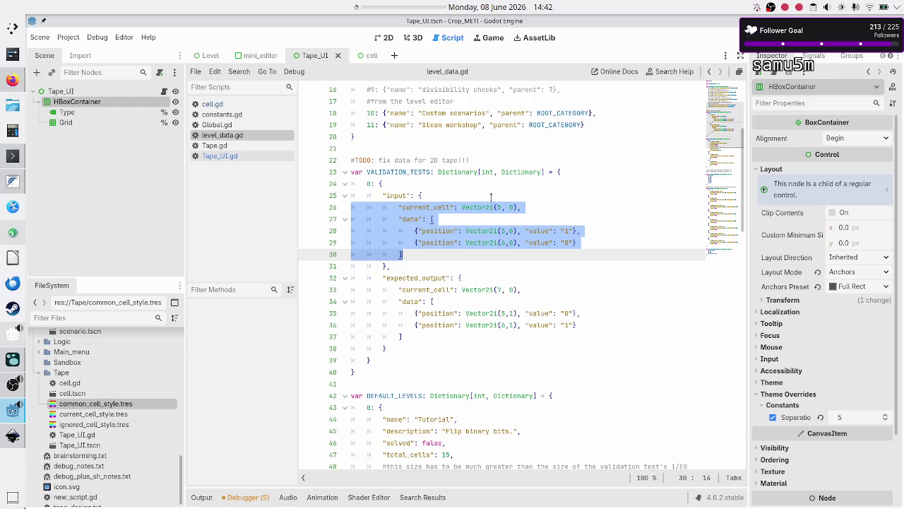
left_click(224, 157)
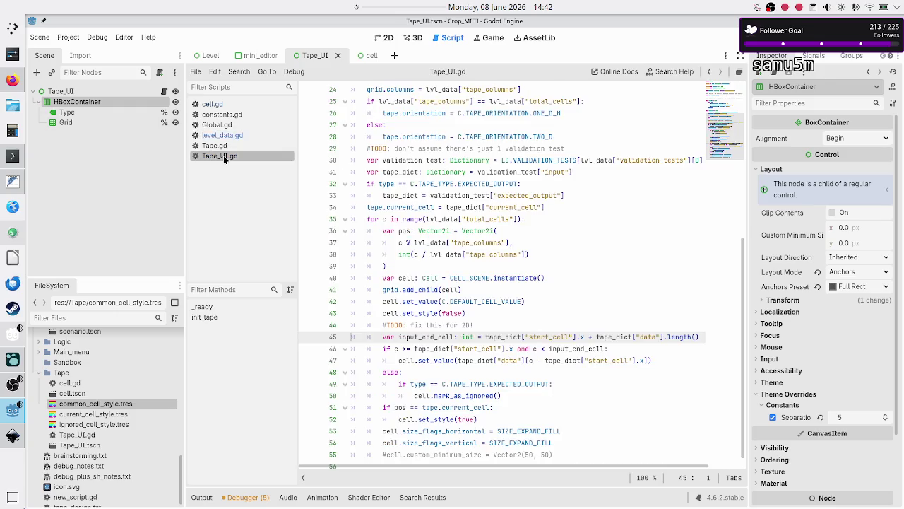
Step: Paste the copied test input snippet into the untitled Kate note
left_click(9, 187)
key("Return")
key("Return")
key("ctrl+v")
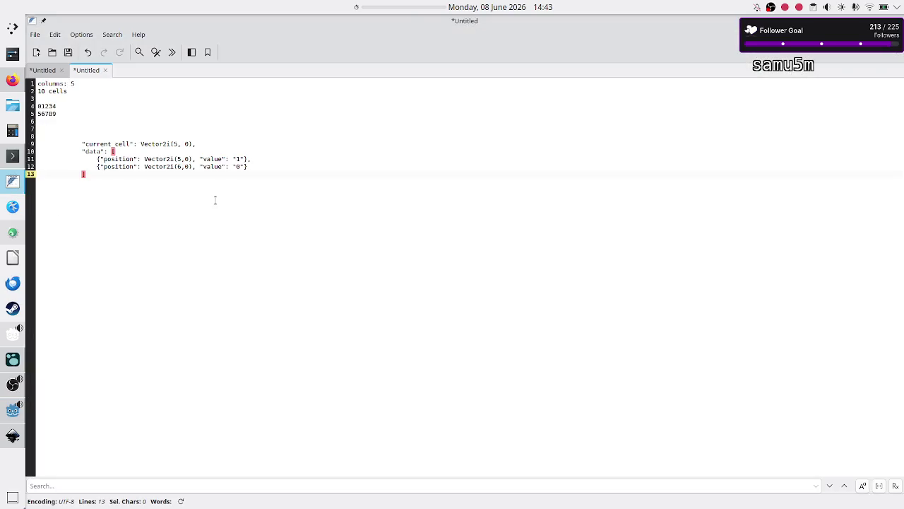
Step: Restore and resize the notes window so it shows the data without covering Godot
left_click_drag(424, 26, 424, 89)
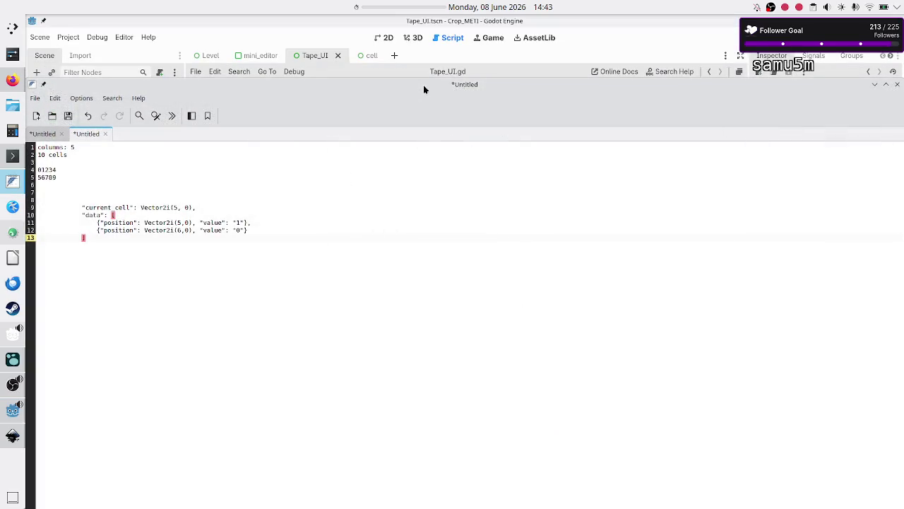
left_click_drag(772, 84, 620, 93)
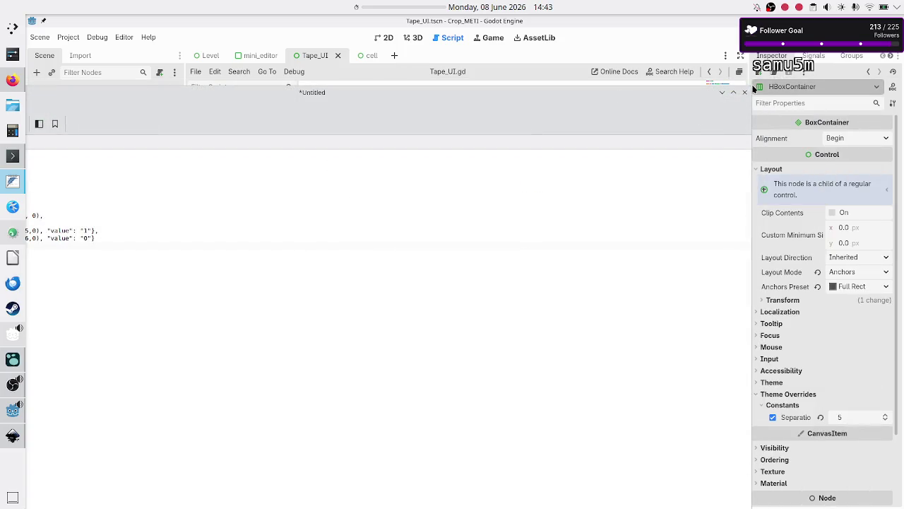
left_click(744, 92)
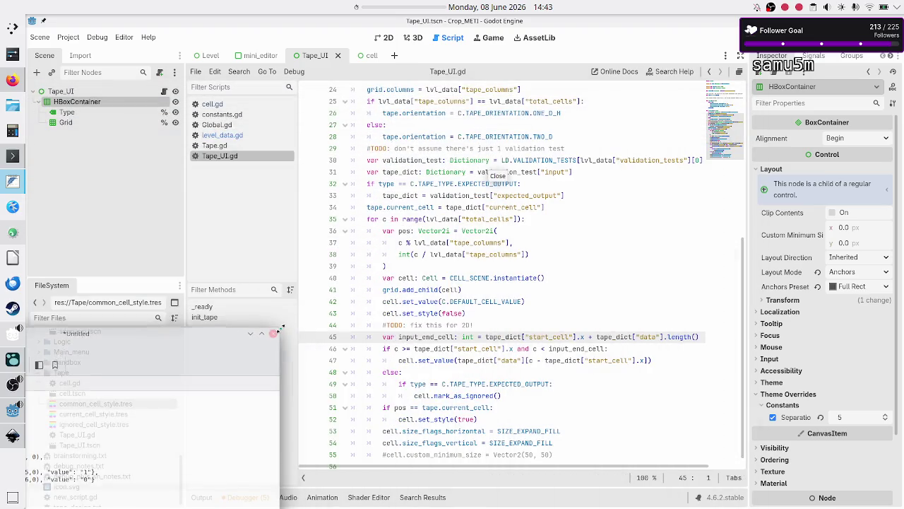
mouse_move(226, 342)
left_mouse_down()
mouse_move(208, 332)
mouse_move(187, 421)
mouse_move(318, 263)
mouse_move(305, 229)
mouse_move(356, 169)
mouse_move(362, 125)
left_mouse_up()
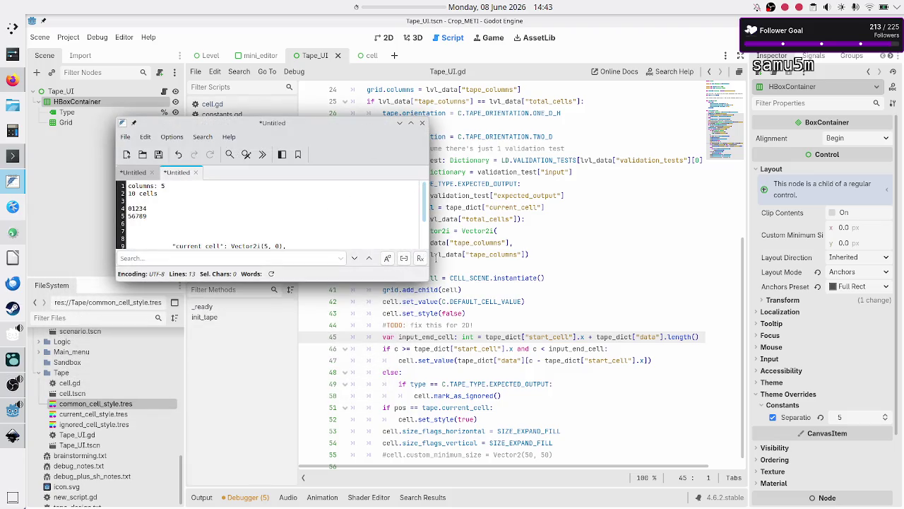
left_click_drag(428, 244, 281, 242)
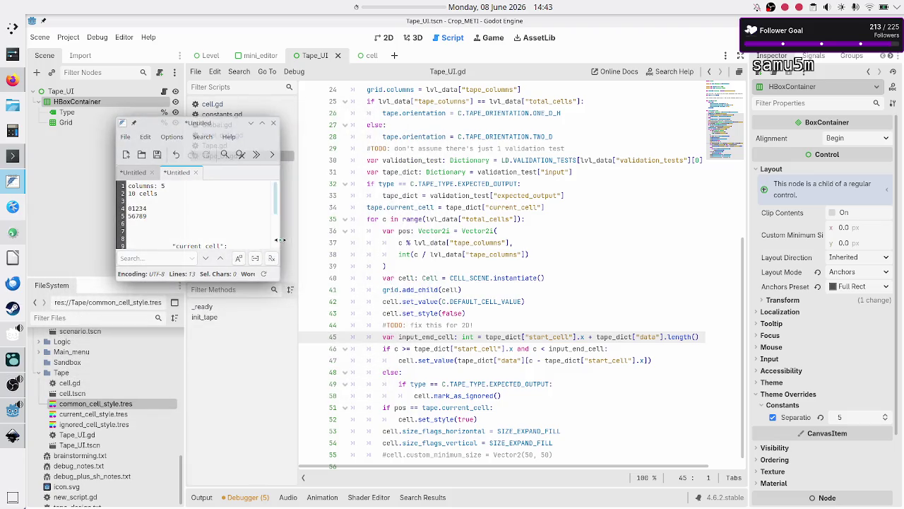
scroll(195, 204, "down", 3)
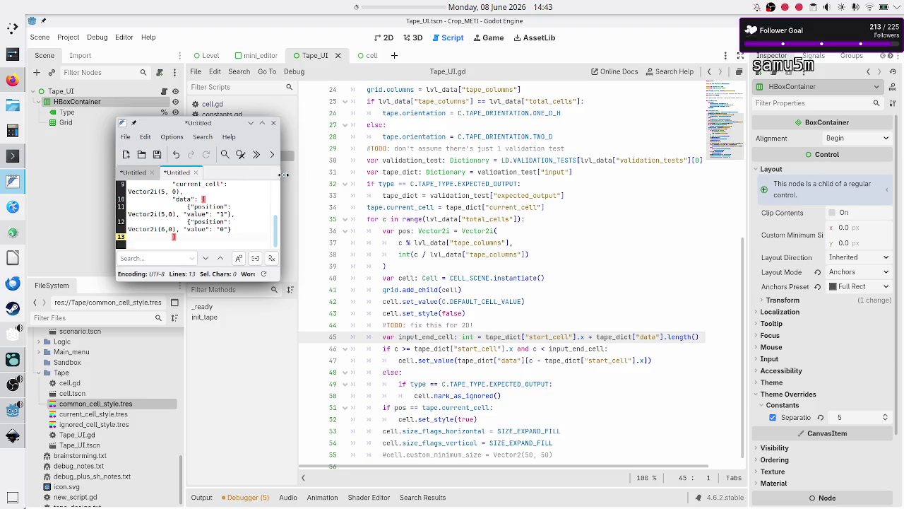
left_click_drag(280, 178, 402, 178)
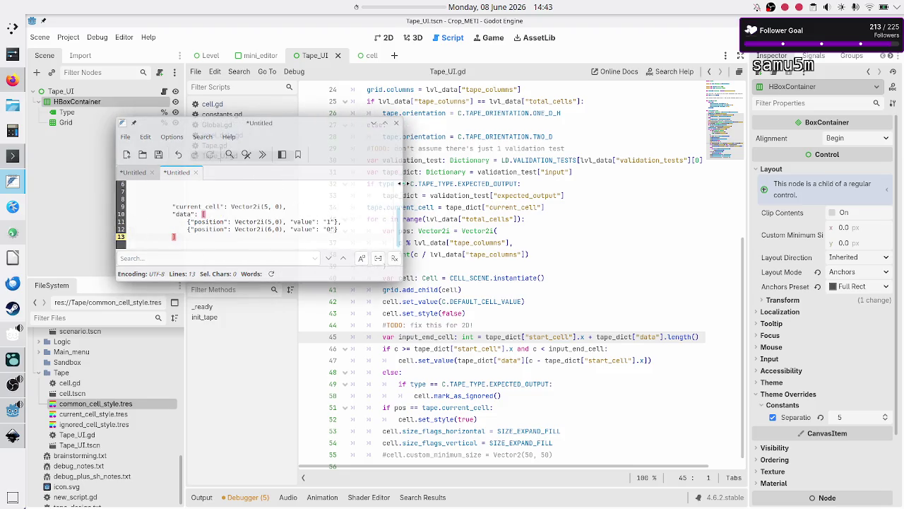
Step: Set the notes window to Keep Above Others, narrow it and move it top-left
right_click(295, 127)
mouse_move(357, 174)
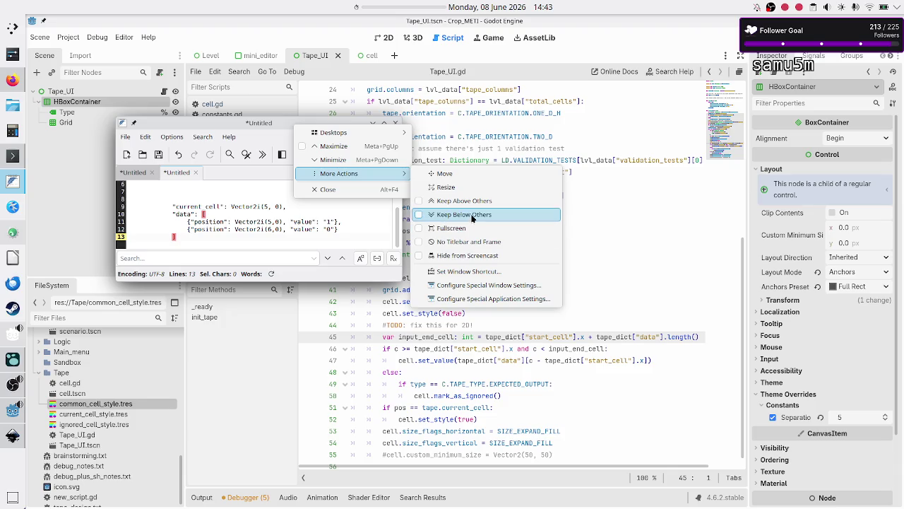
left_click(485, 198)
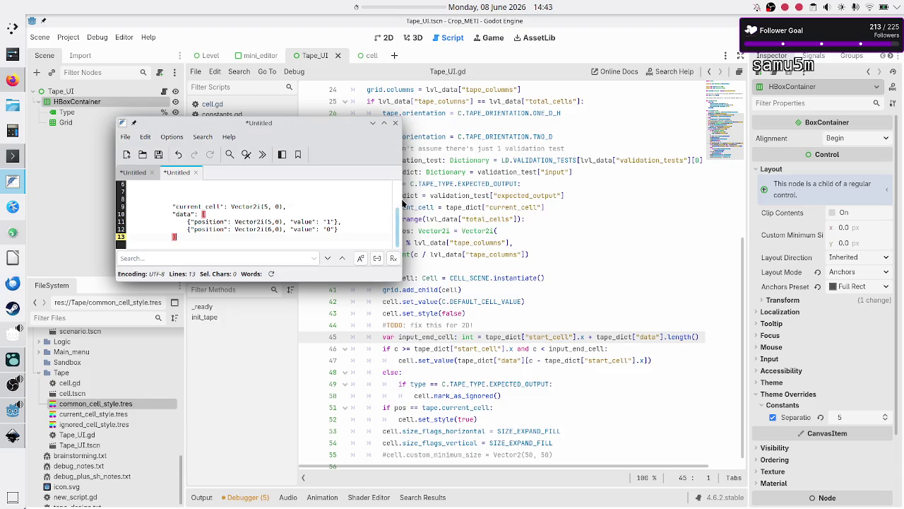
left_click_drag(400, 204, 355, 204)
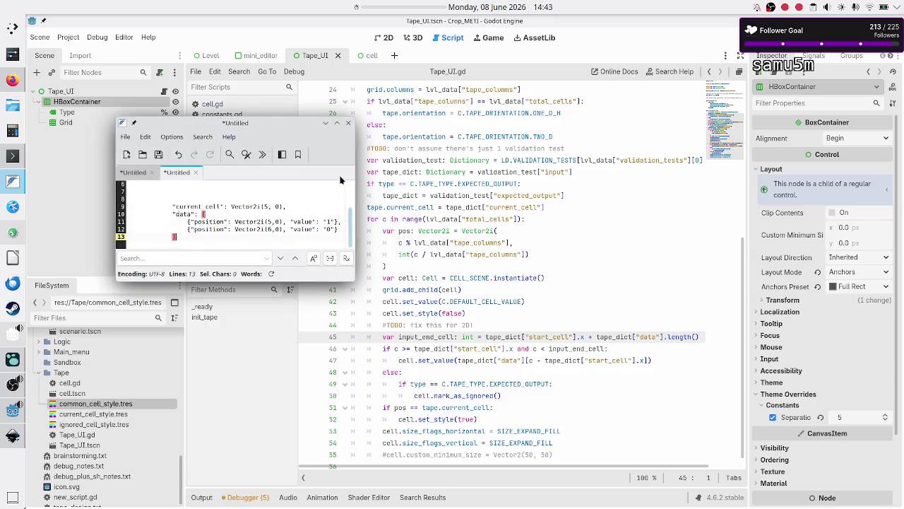
mouse_move(304, 122)
left_mouse_down()
mouse_move(294, 93)
mouse_move(219, 84)
left_mouse_up()
left_click(486, 219)
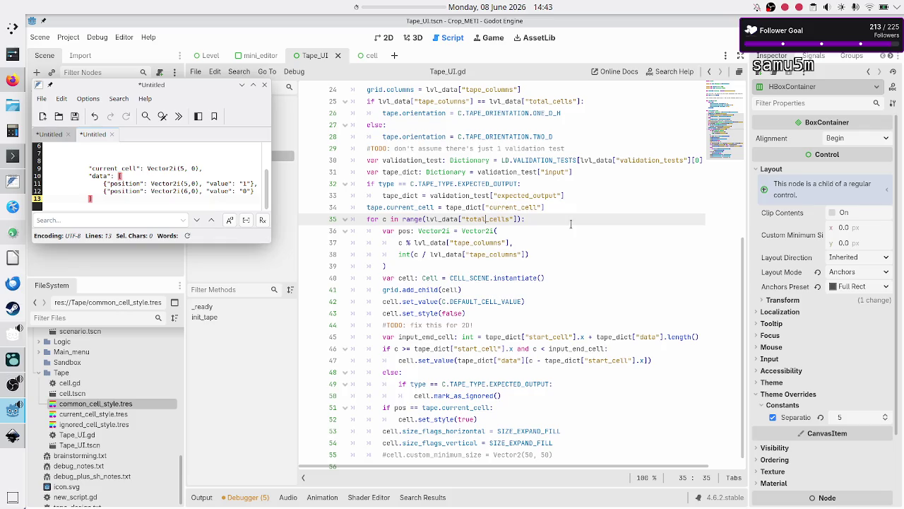
Step: Review init_tape, highlighting the validation_test, tape_dict and current_cell usages
key("Up")
key("Up")
key("Up")
key("Up")
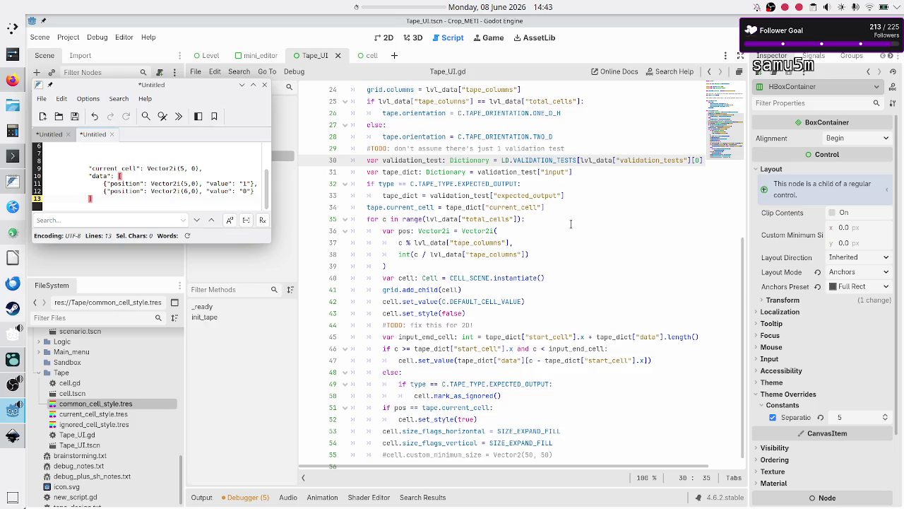
key("Down")
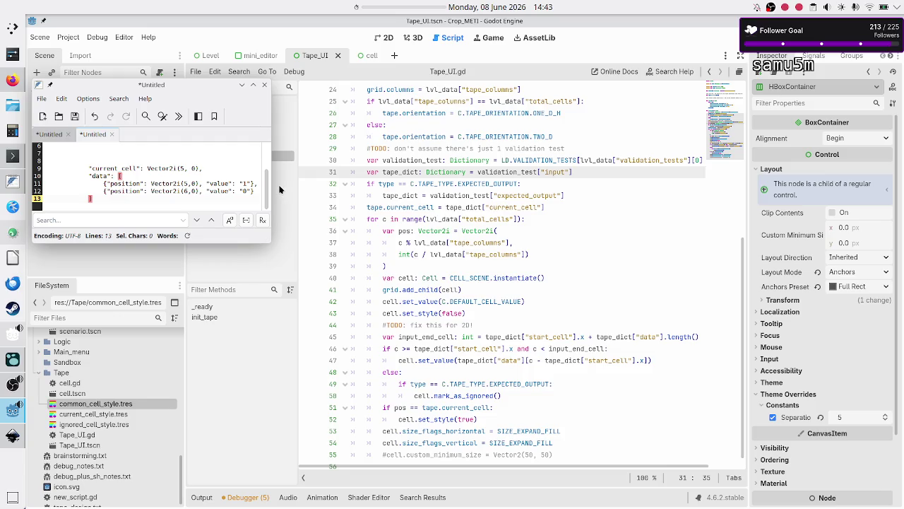
scroll(162, 159, "up", 1)
scroll(161, 159, "down", 2)
double_click(523, 171)
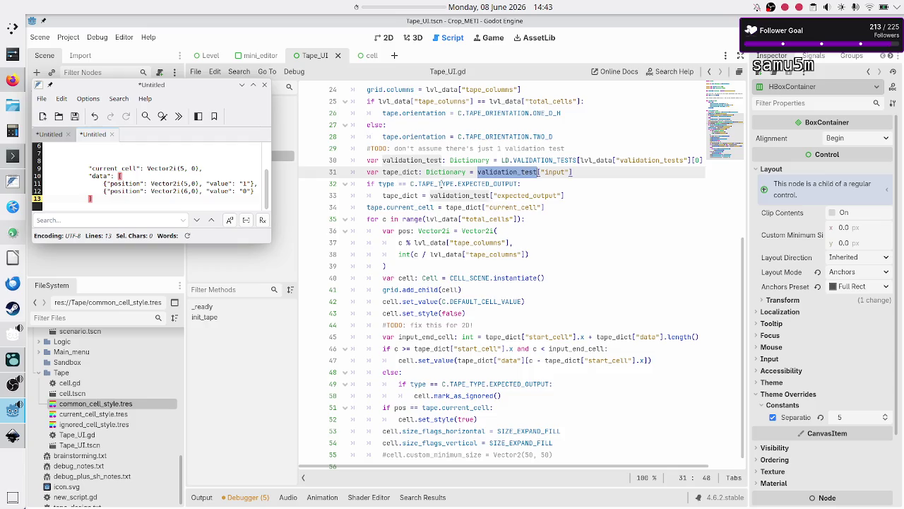
left_click(573, 193)
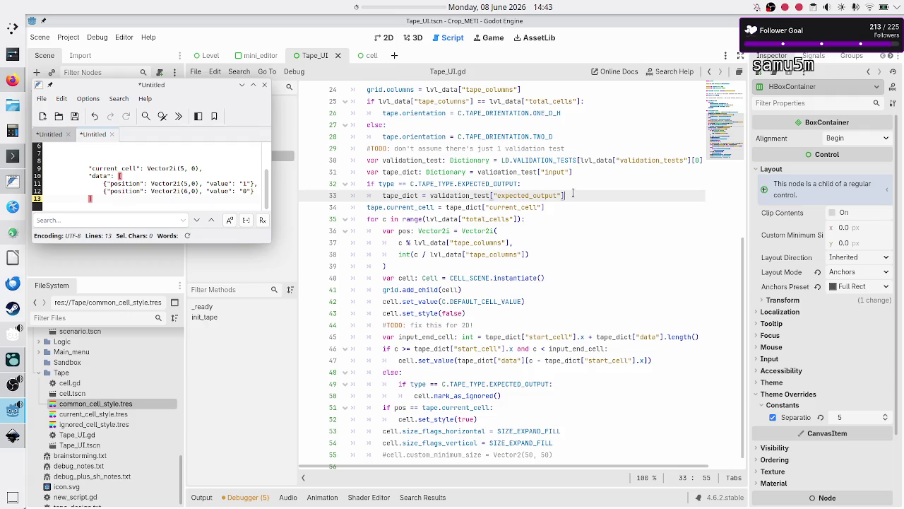
double_click(395, 173)
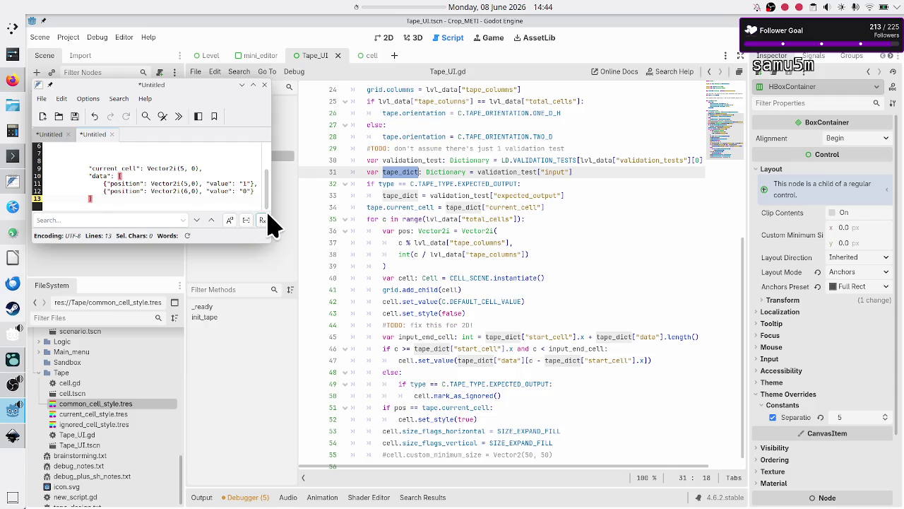
mouse_move(427, 189)
double_click(513, 206)
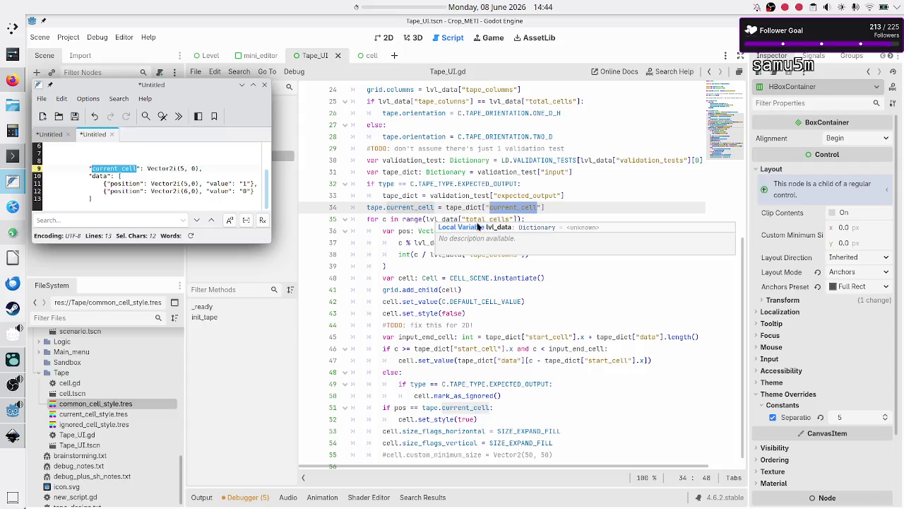
left_click(541, 219)
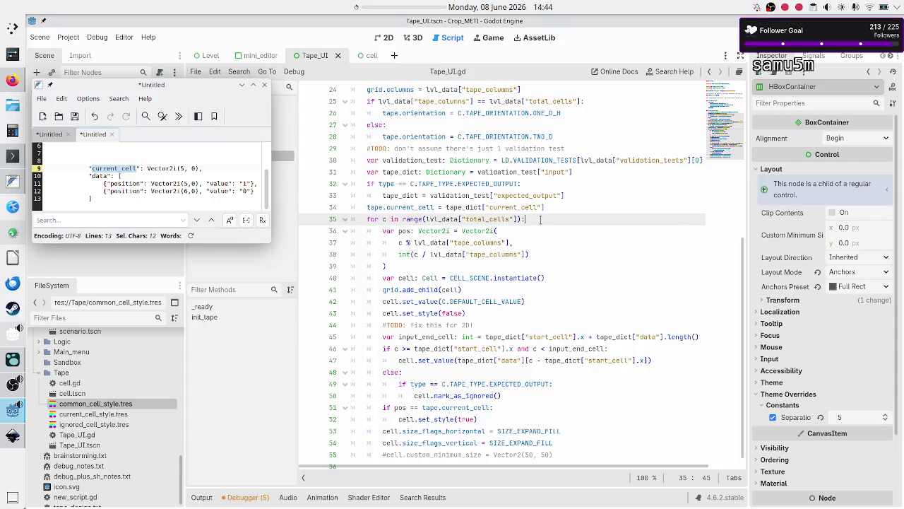
Step: Step through the cell instantiation, set_value and set_style lines
key("Down")
key("Down")
key("Down")
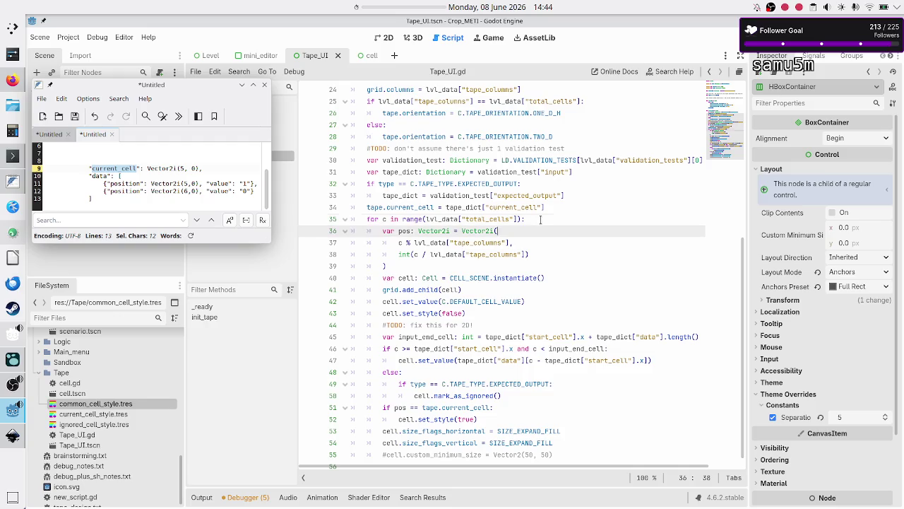
key("Up")
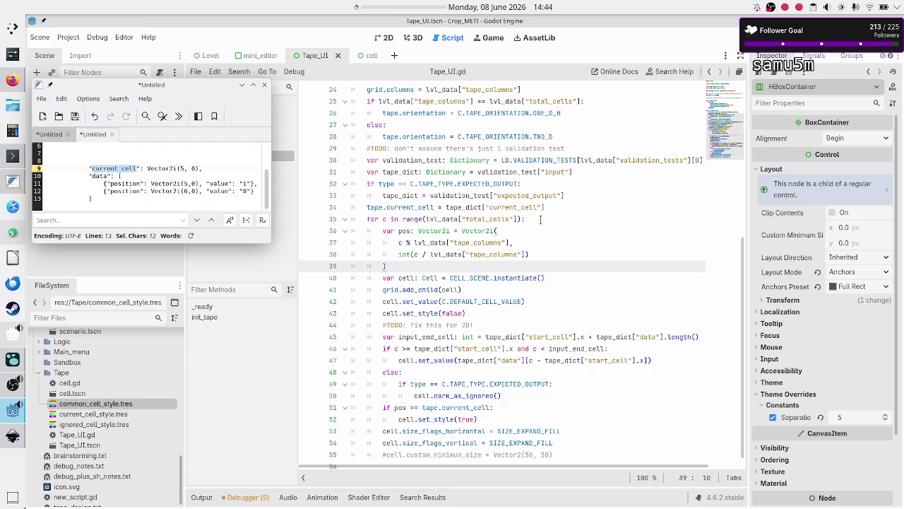
key("Right")
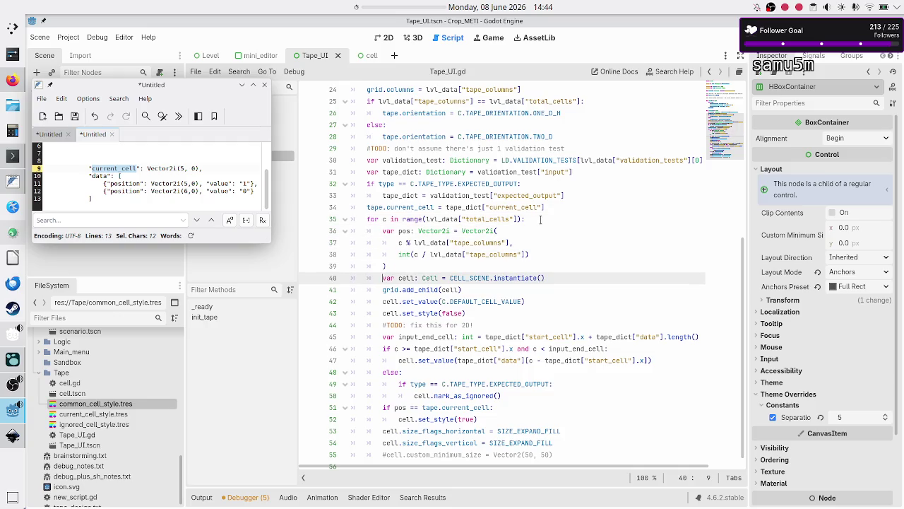
key("Down")
key("Down")
key("Down")
key("Up")
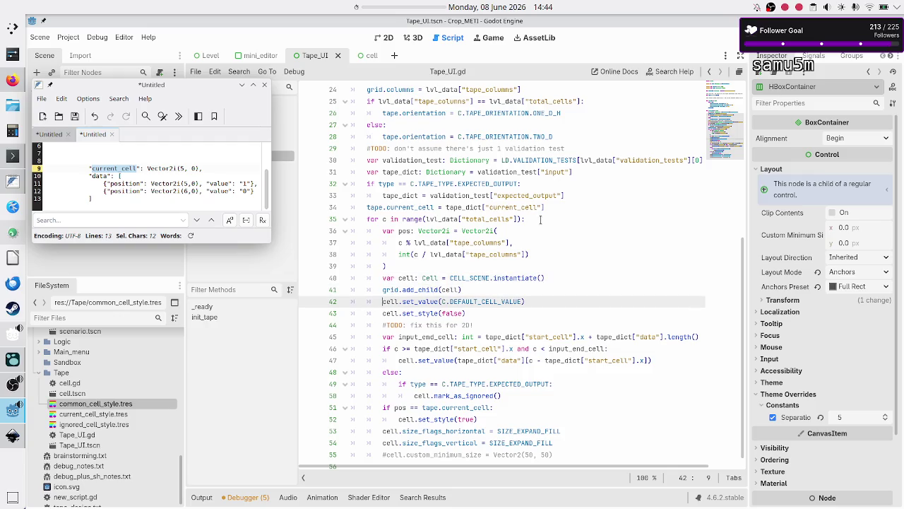
key("Down")
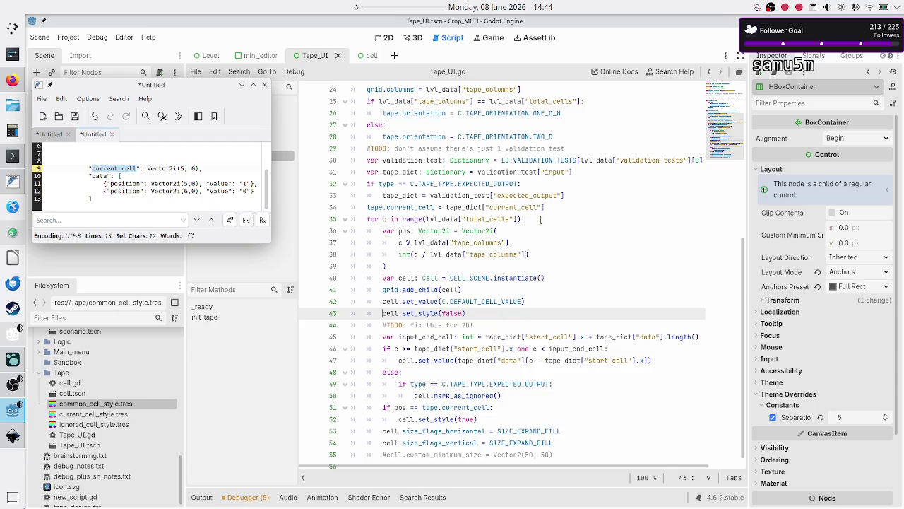
Step: Insert two blank lines below the '#TODO: fix this for 2D!' comment at line 44
key("Down")
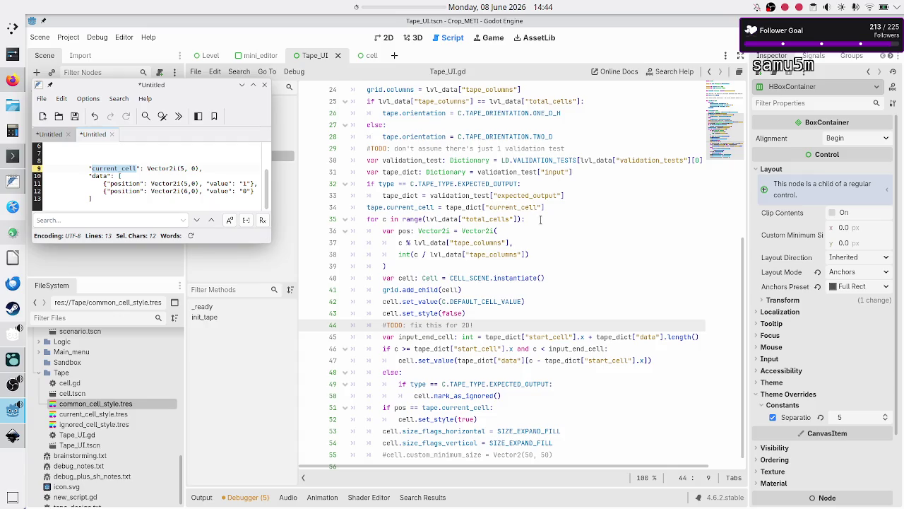
key("shift+Down")
key("shift+Down")
key("shift+Down")
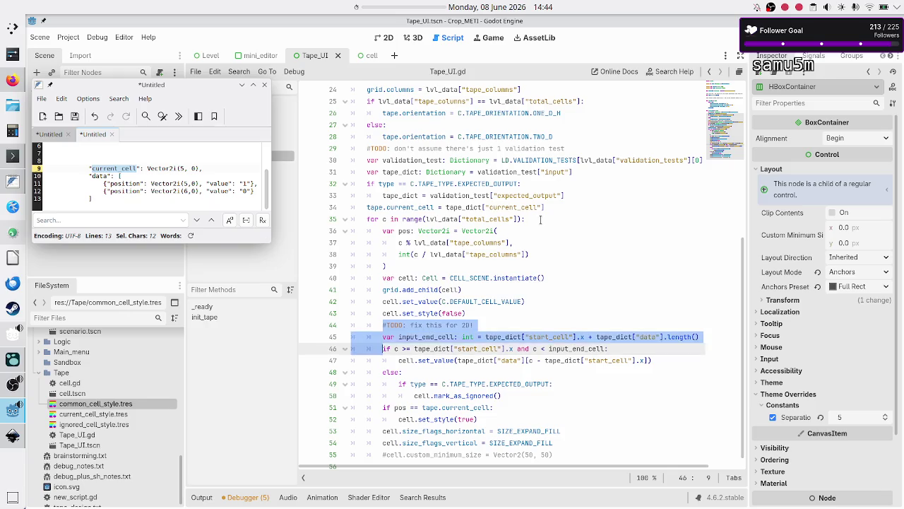
key("shift+Left")
key("shift+Left")
key("shift+Left")
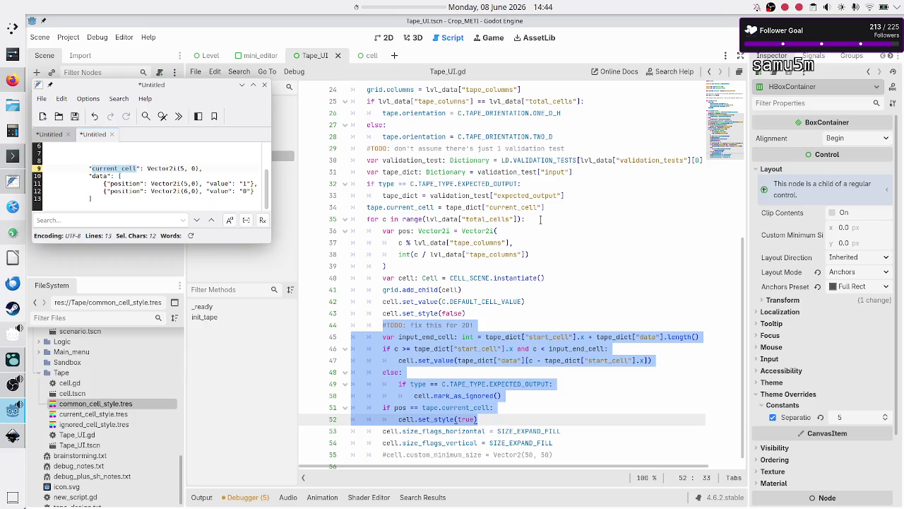
key("Up")
key("Up")
key("Up")
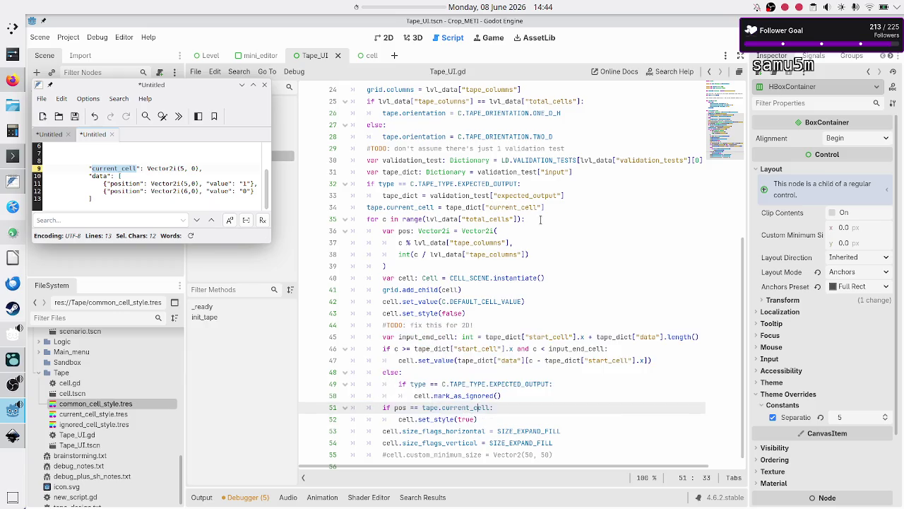
key("Up")
key("Up")
key("Up")
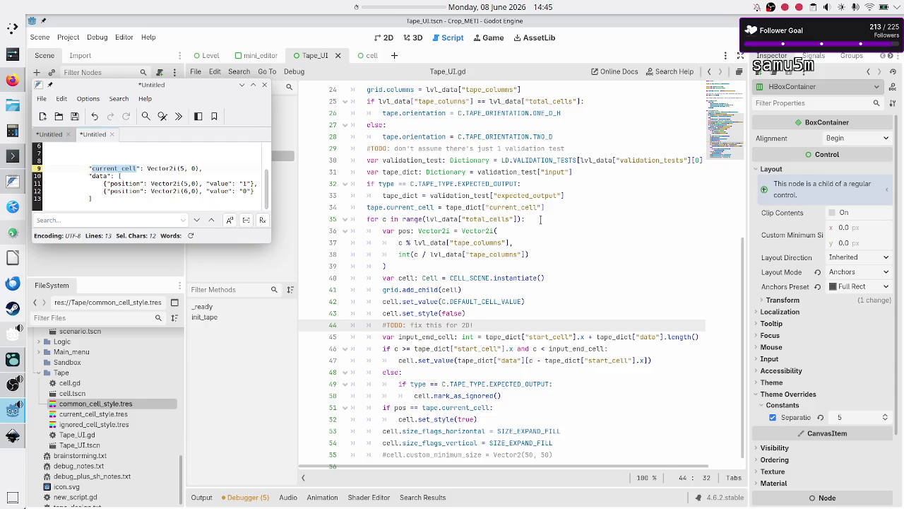
key("Return")
key("Return")
key("Up")
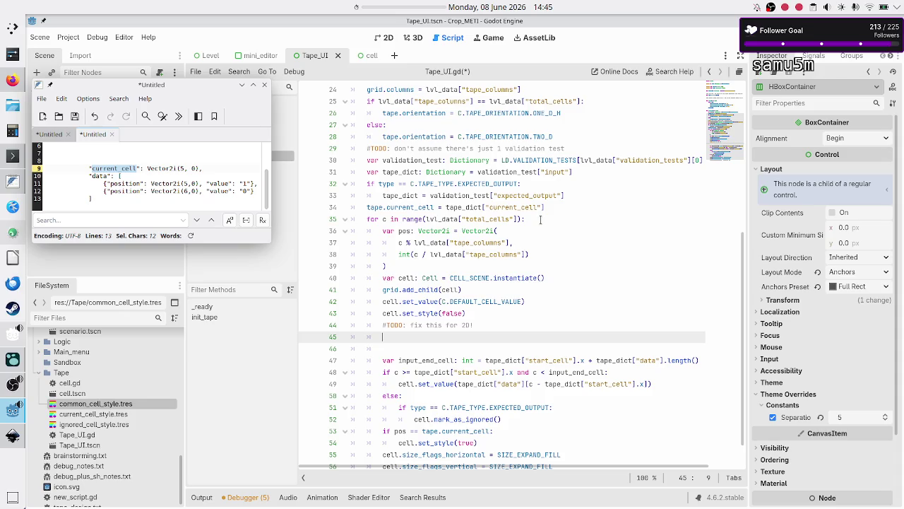
Step: Start an 'if pos ==' condition, check the data key in the notes, then clear it
type("if")
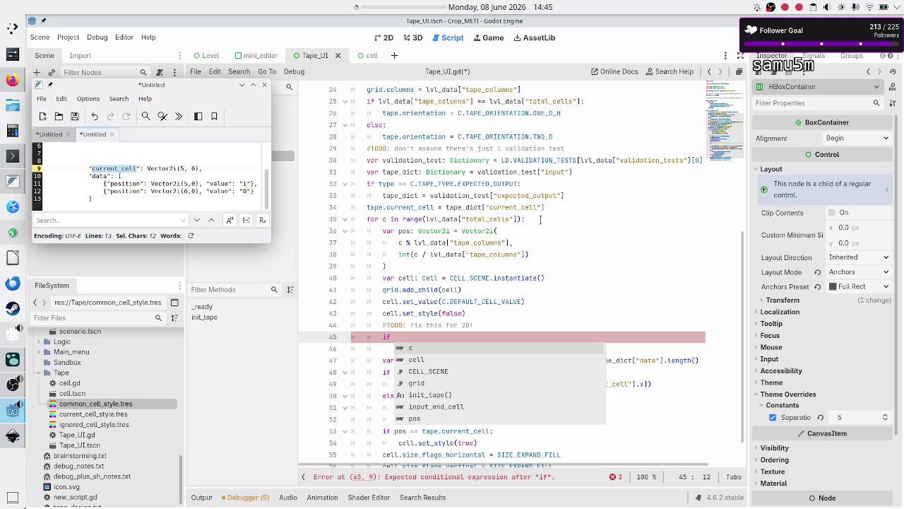
type("pos ==")
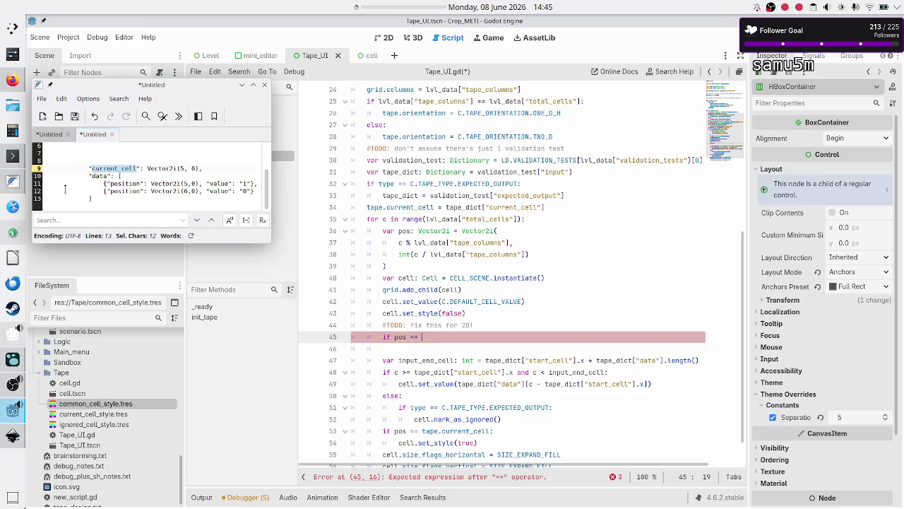
double_click(98, 176)
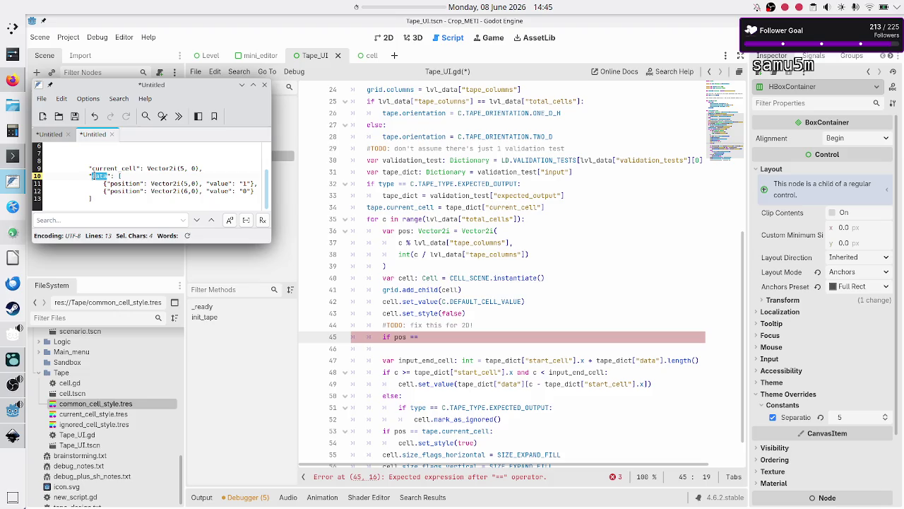
left_click(443, 338)
key("BackSpace")
key("BackSpace")
key("BackSpace")
Step: Write the loop header 'for cell_data: Dictionary in tape_dict["data"]:'
type("fo")
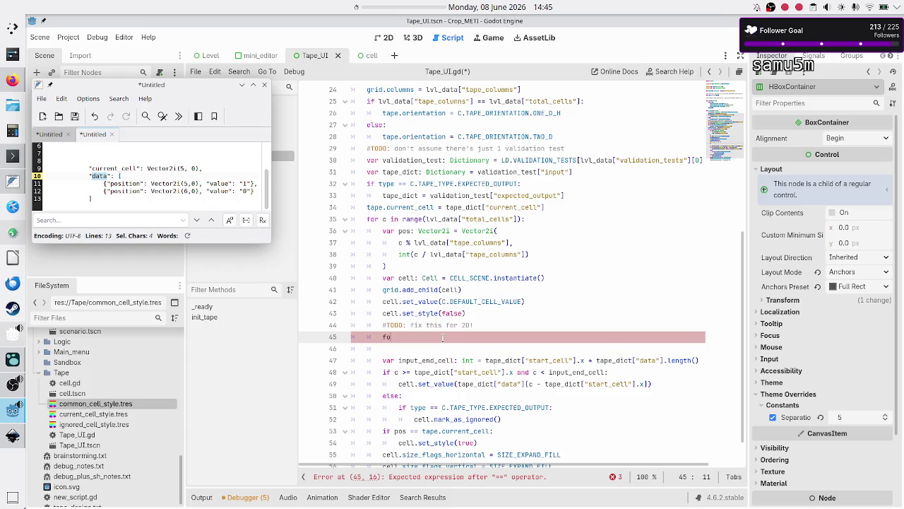
type("r")
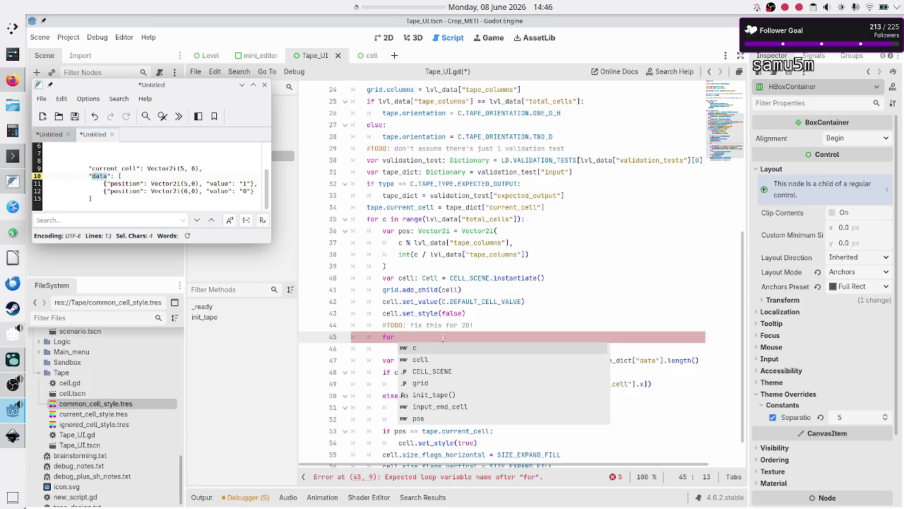
type("cell_data")
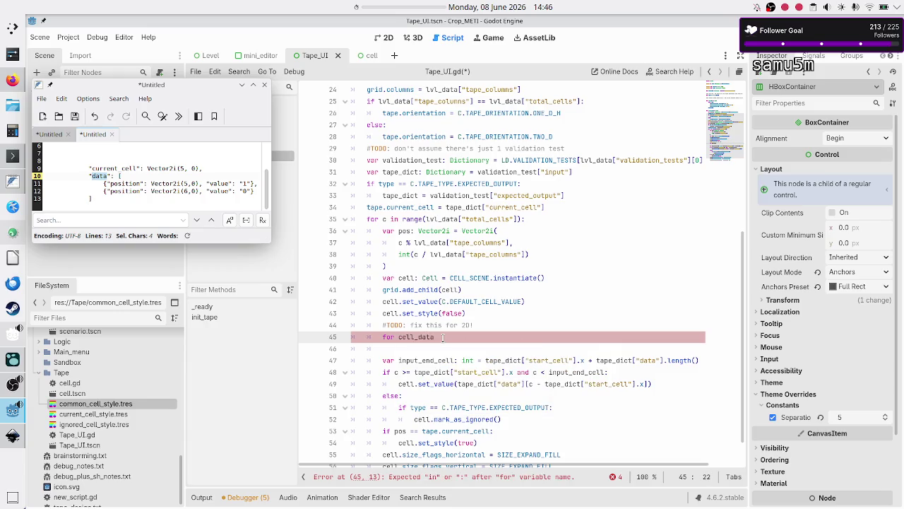
type(": Dictio")
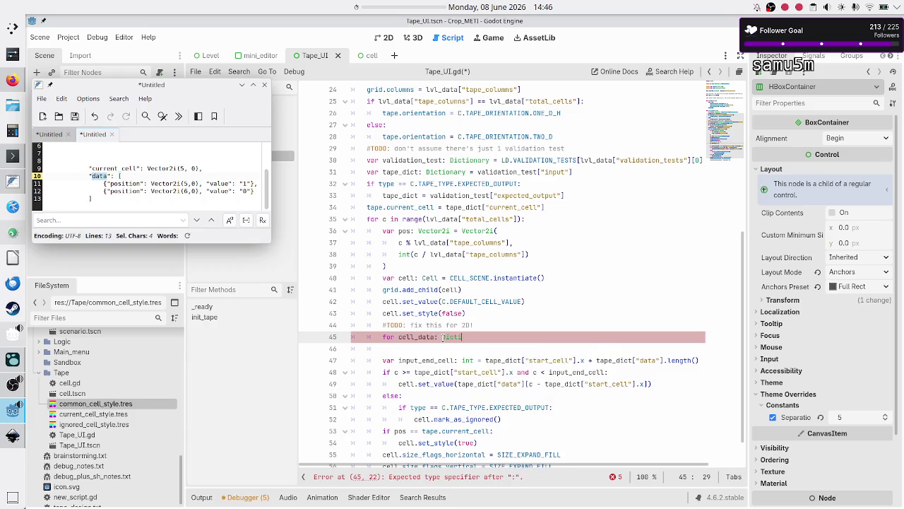
key("Return")
type("in ")
type("tape_di")
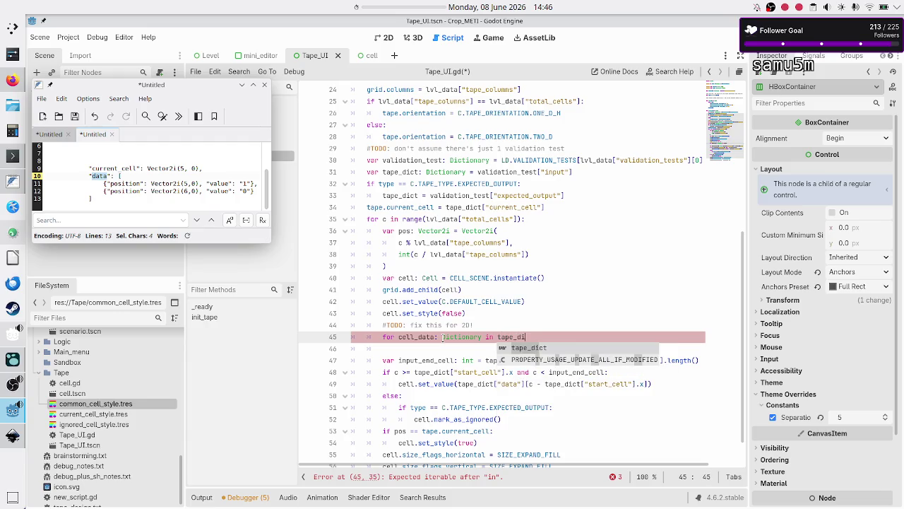
key("Return")
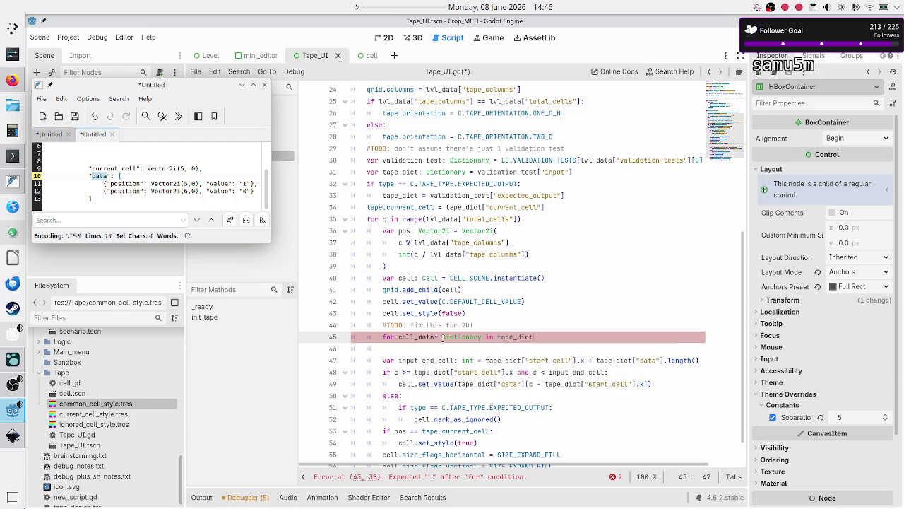
type("[\"data\"]")
type(":")
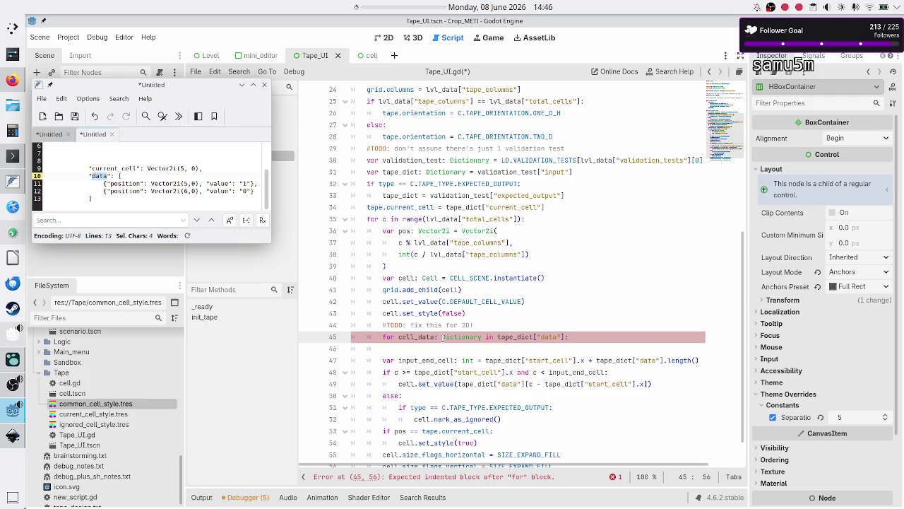
key("Return")
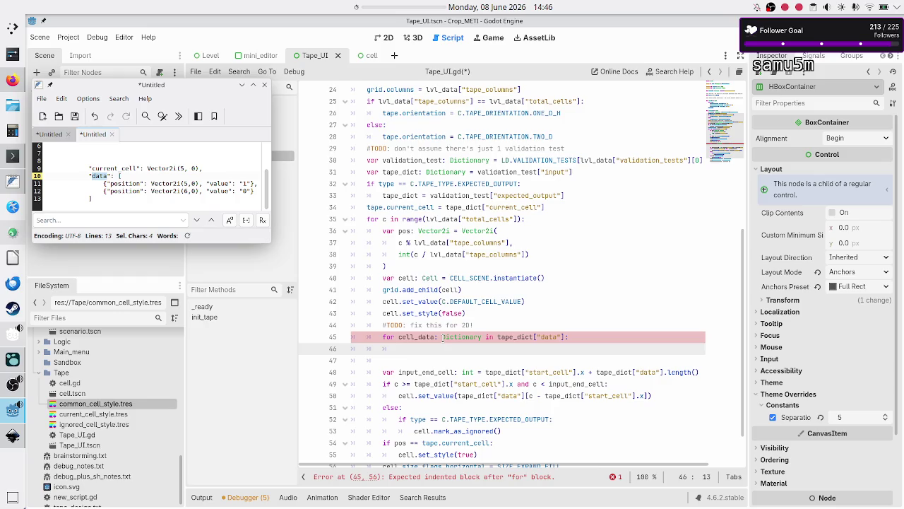
Step: Add 'if cell_data["position"] == pos:' with a break in its body
key("Up")
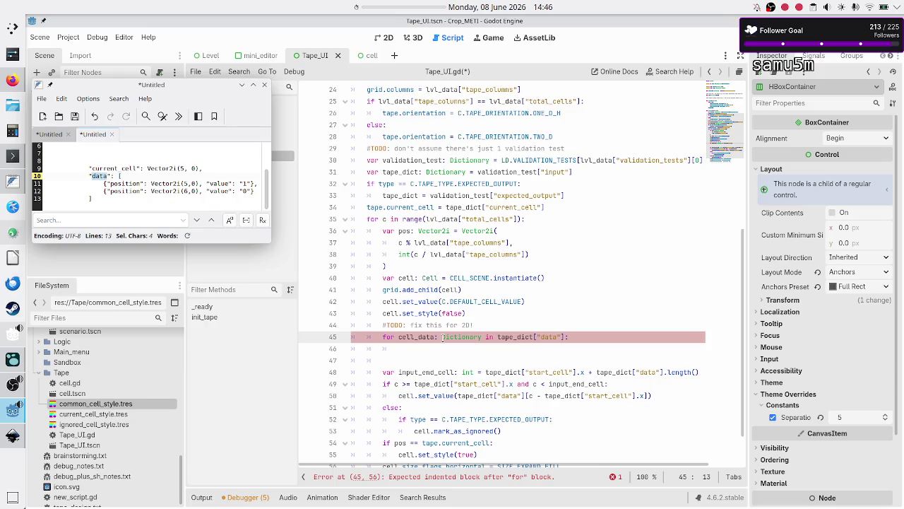
key("Down")
type("if ")
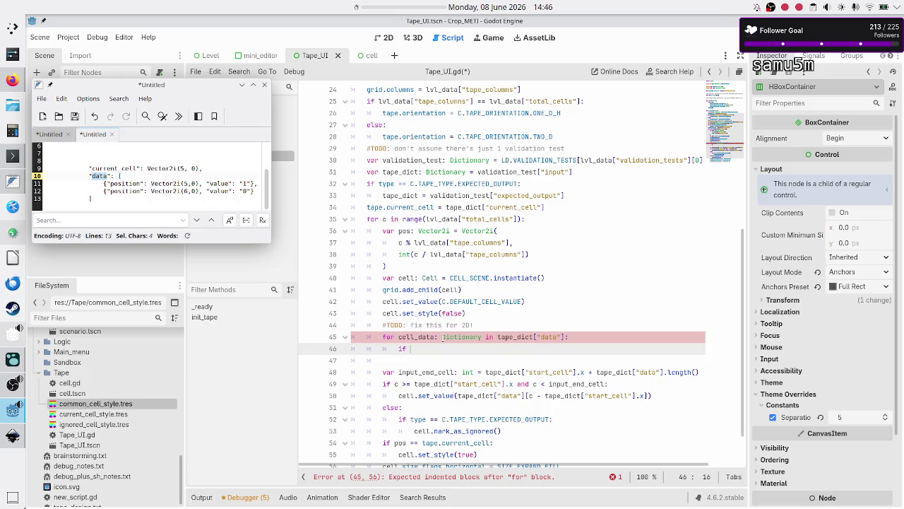
type("cell_data[\"position\"] == pos")
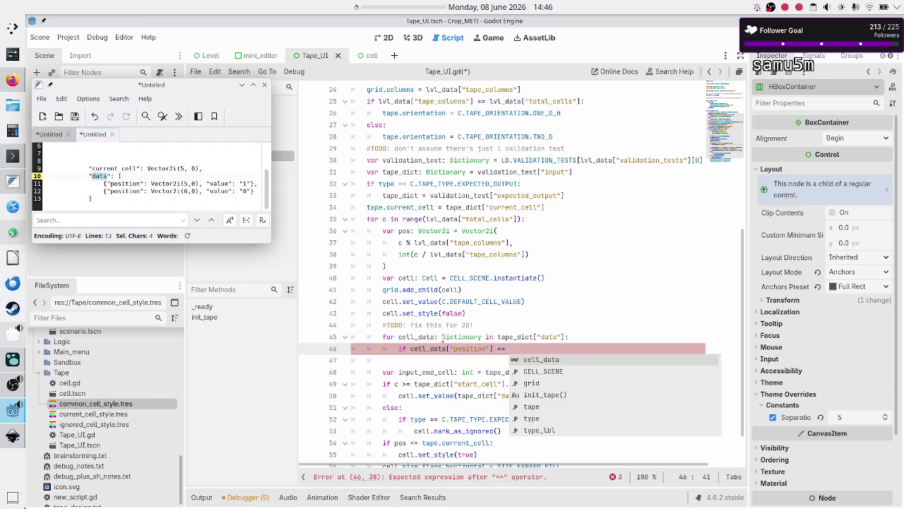
key("Escape")
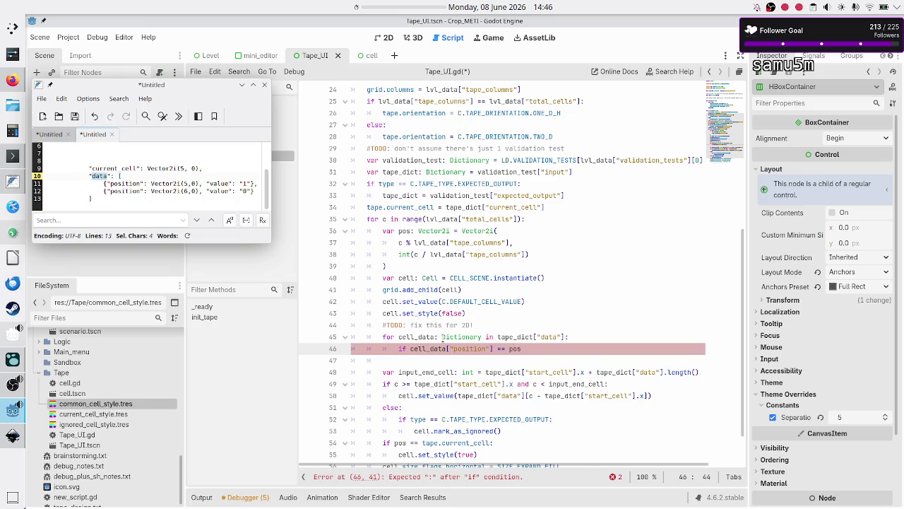
type(":")
key("Return")
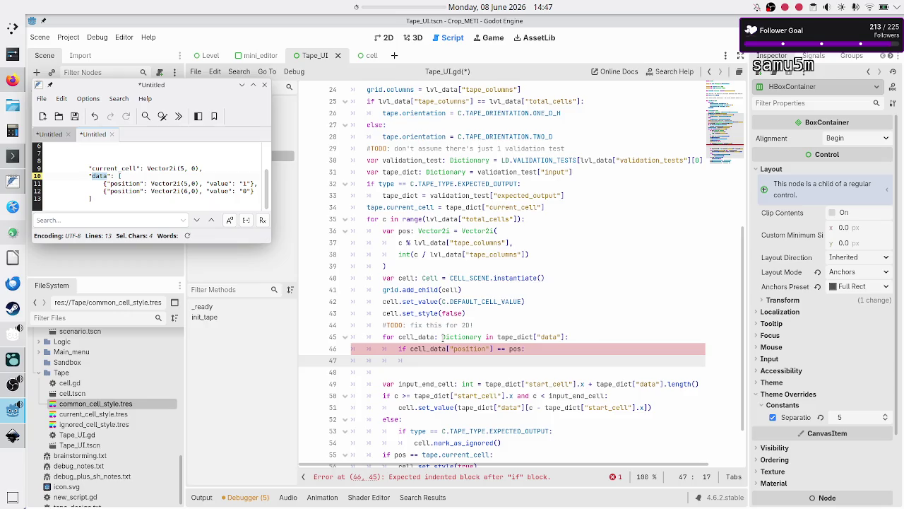
type("break")
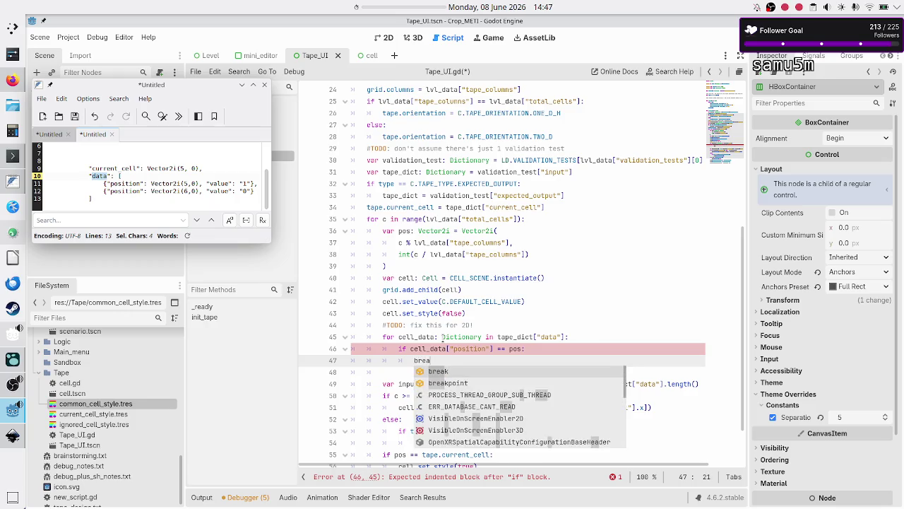
Step: Insert 'cell.set_value(cell_data["value"])' above the break
left_click(443, 347)
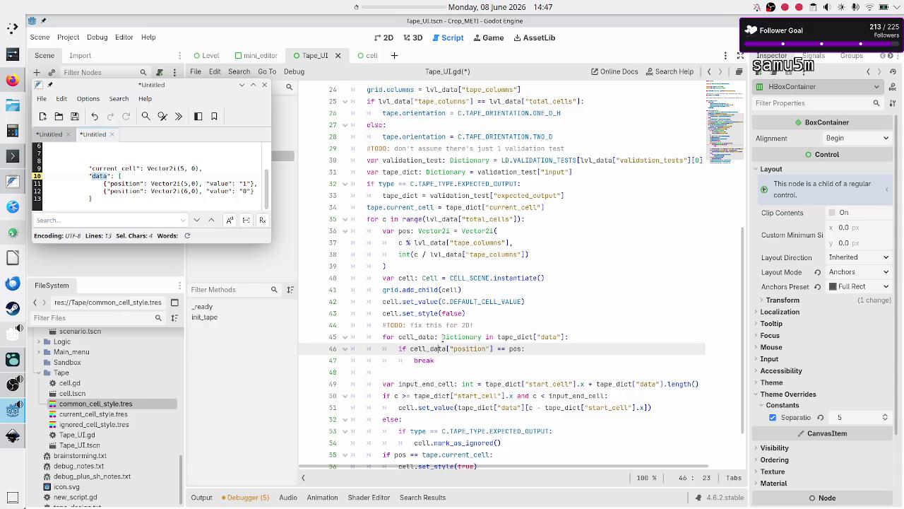
key("End")
key("Return")
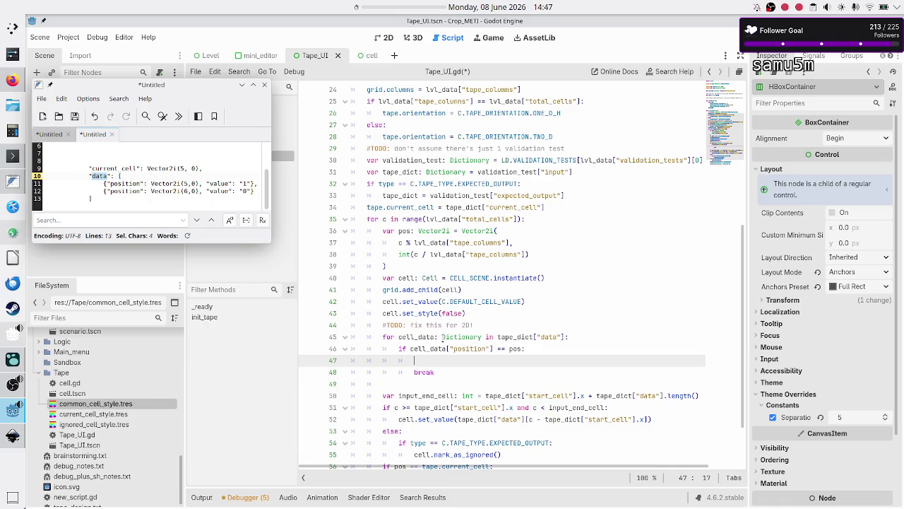
type("cell.set_v")
type("al")
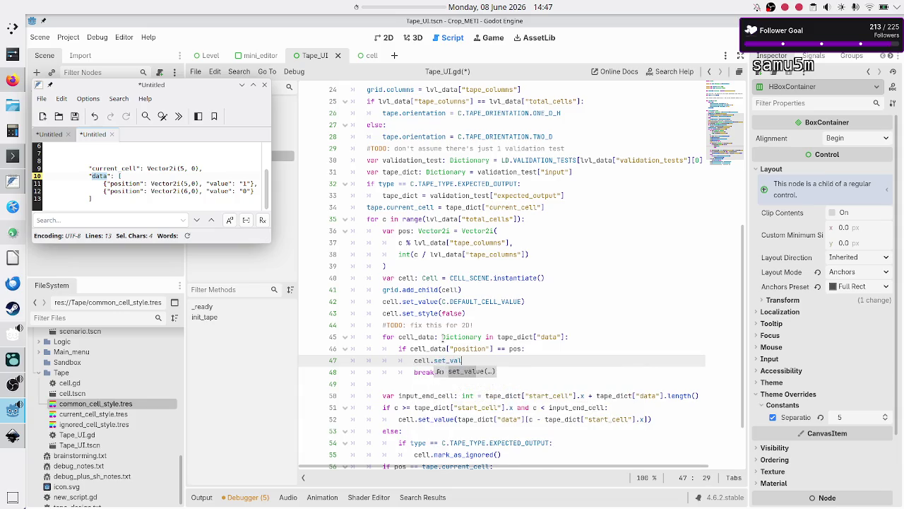
key("Return")
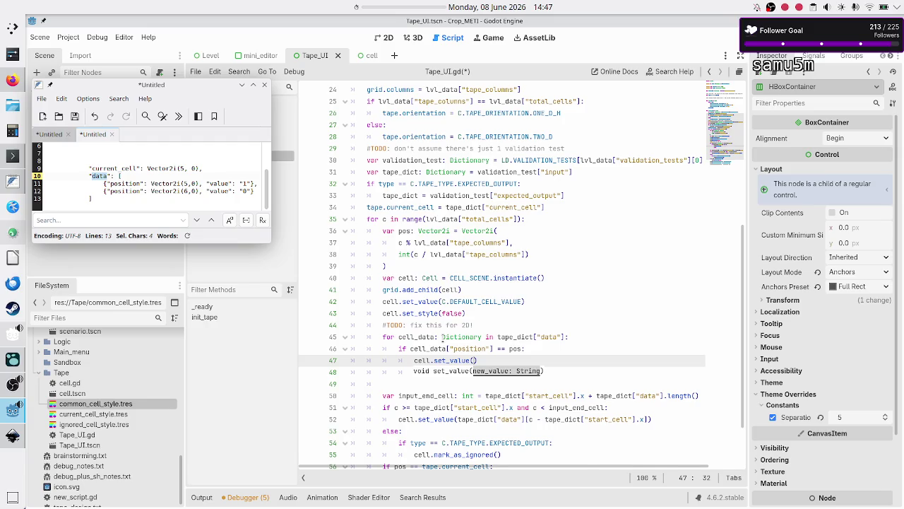
type("cell_data")
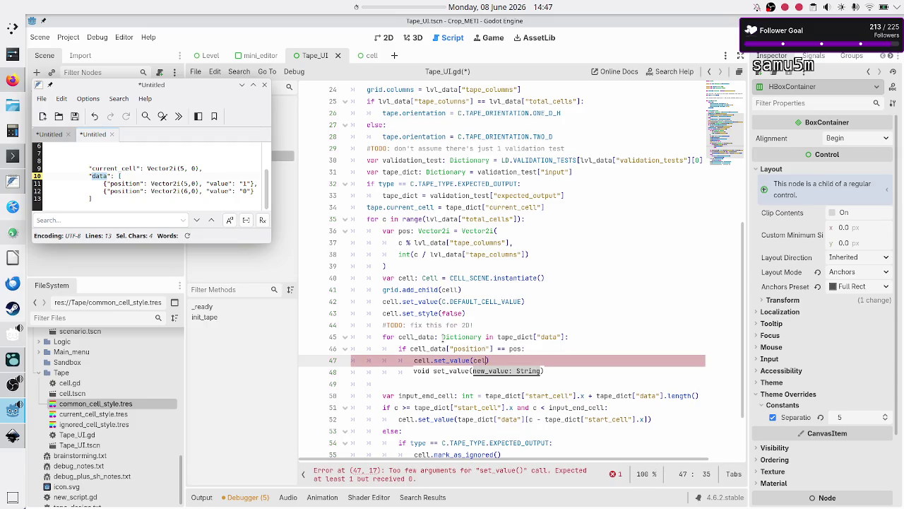
type("[\"\"")
key("Left")
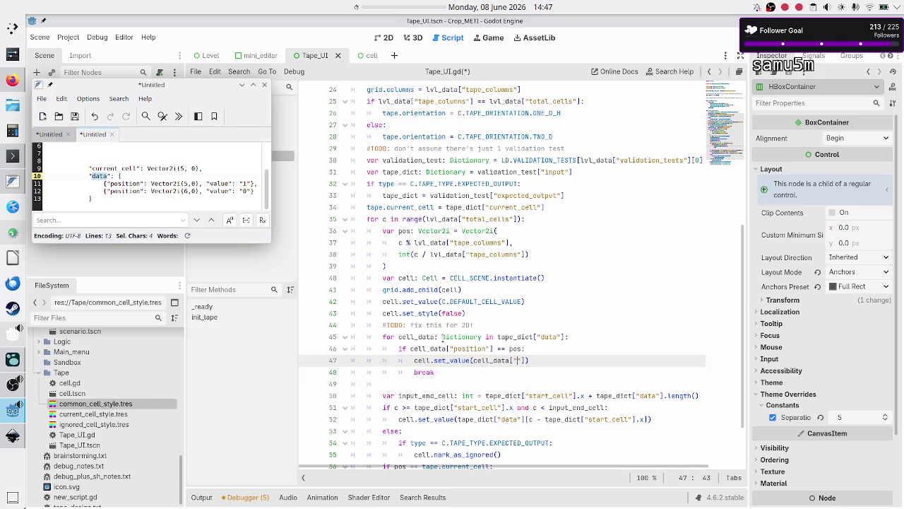
type("value")
key("Down")
key("Down")
key("Down")
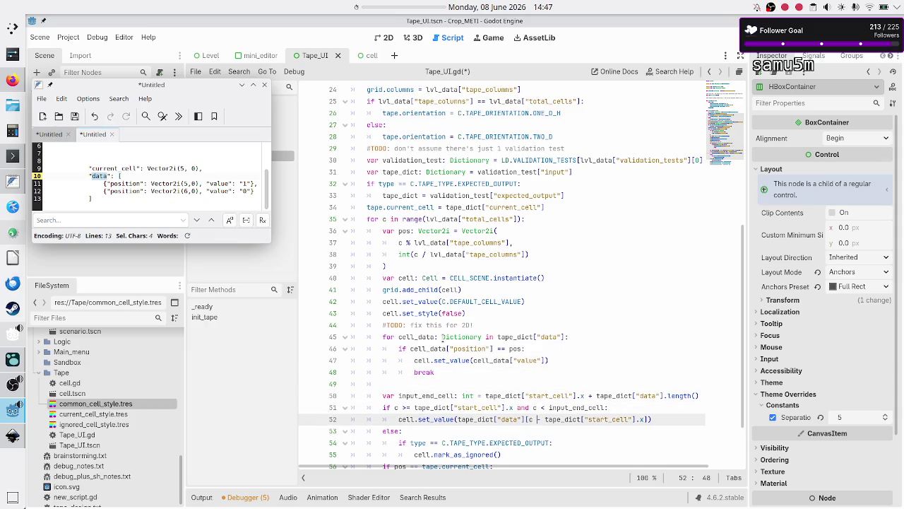
left_click(152, 184)
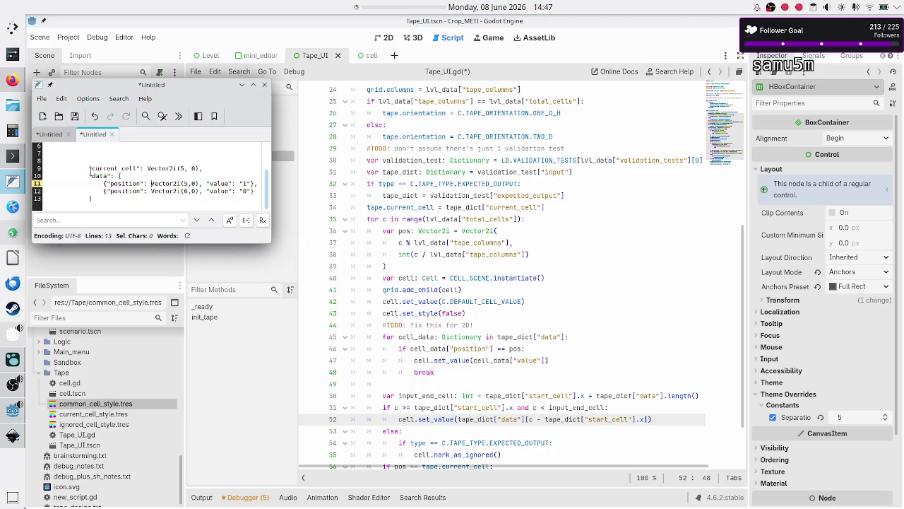
left_click(89, 169)
left_click_drag(90, 168, 100, 199)
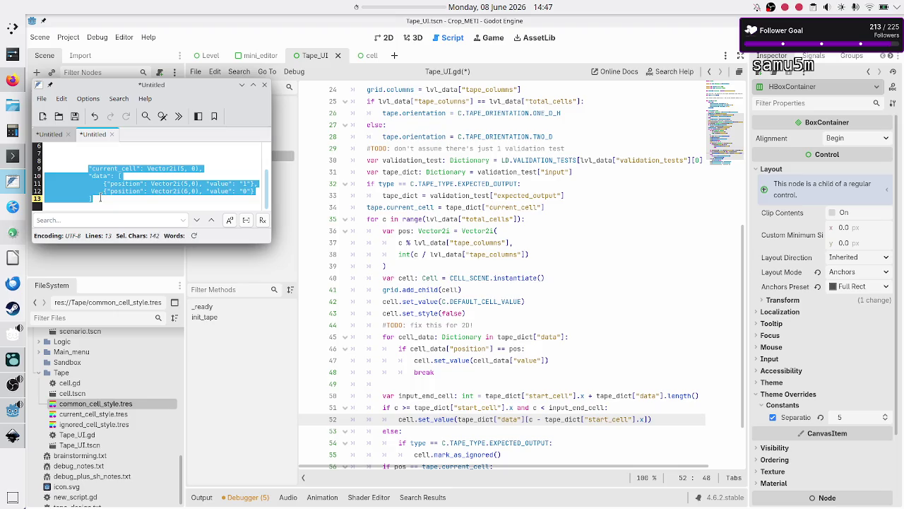
left_click(132, 185)
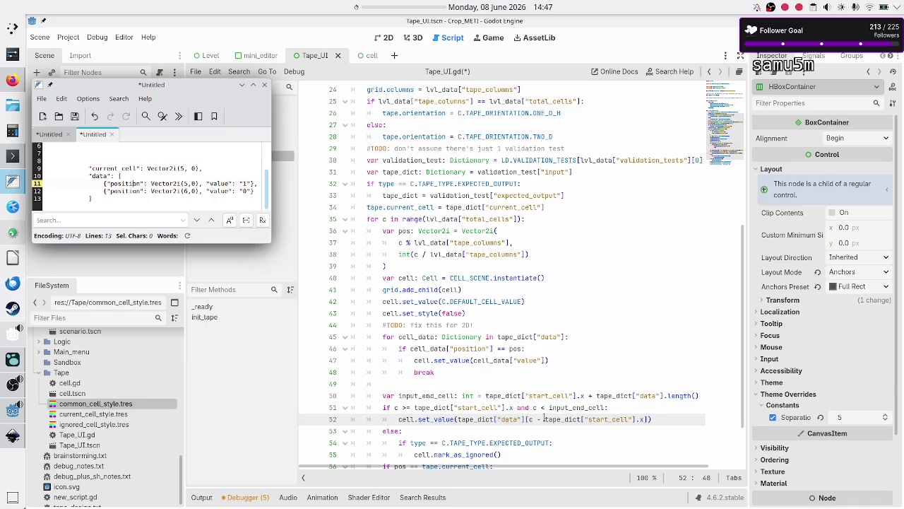
mouse_move(509, 361)
left_click_drag(400, 348, 559, 361)
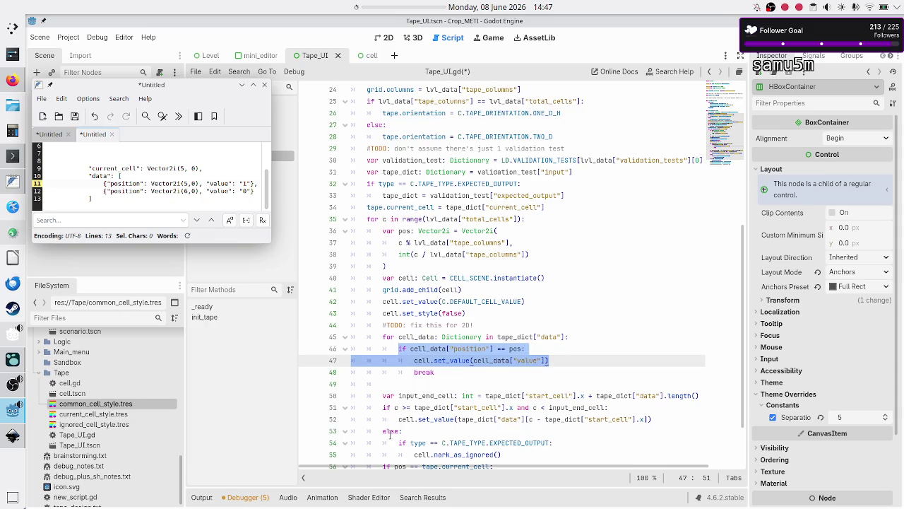
mouse_move(381, 395)
left_mouse_down()
mouse_move(487, 420)
mouse_move(595, 410)
mouse_move(674, 417)
left_mouse_up()
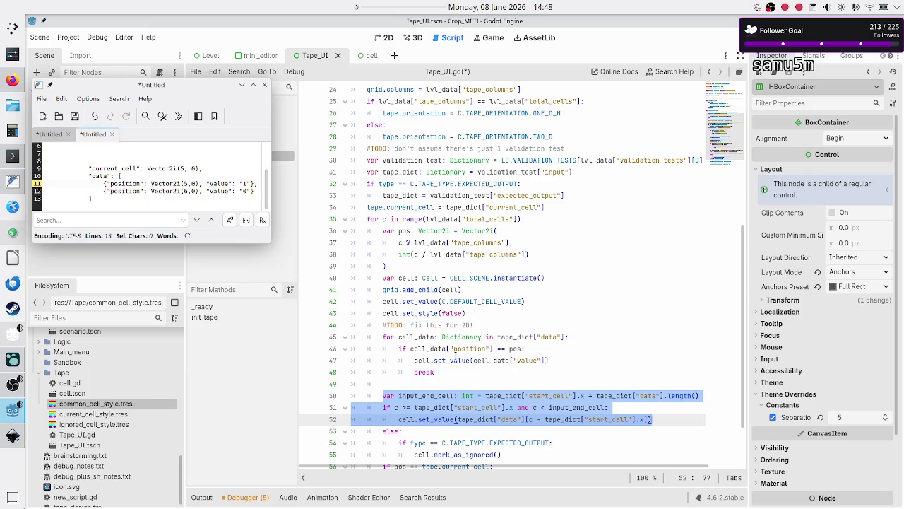
left_click(426, 409)
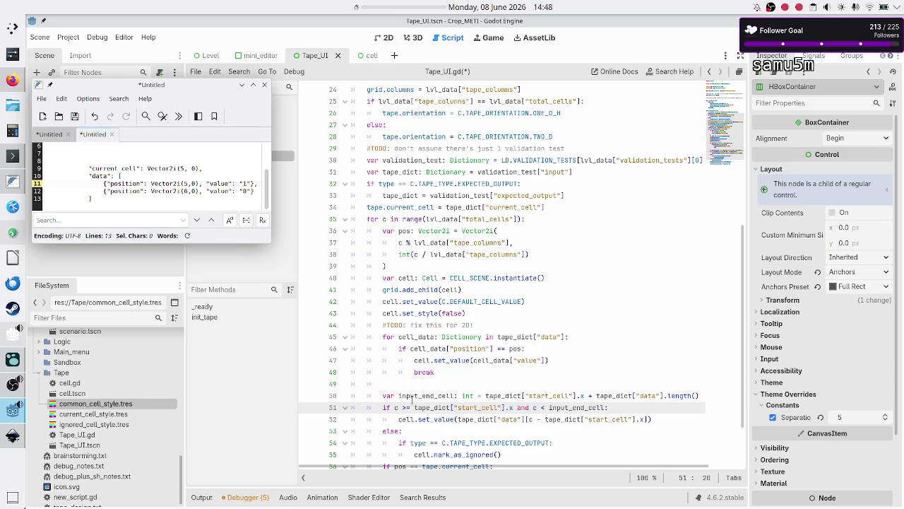
double_click(414, 397)
left_click_drag(382, 408, 609, 408)
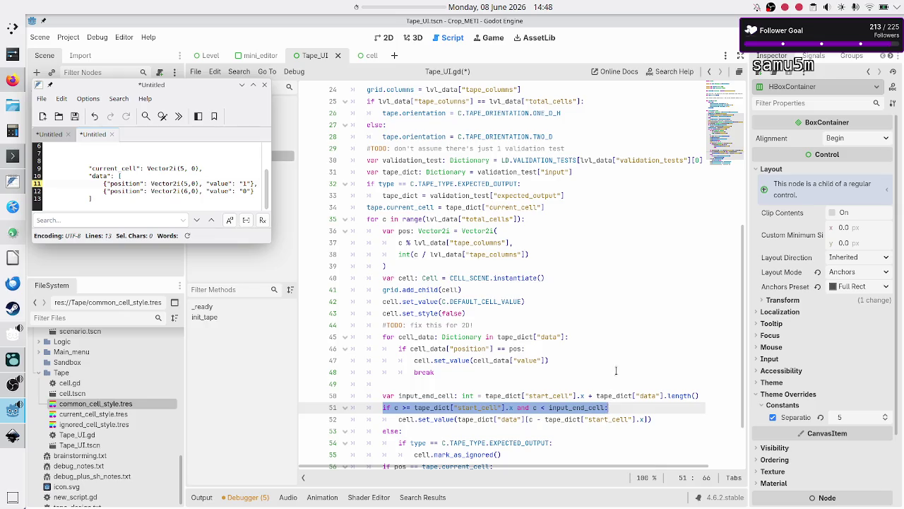
left_click(601, 351)
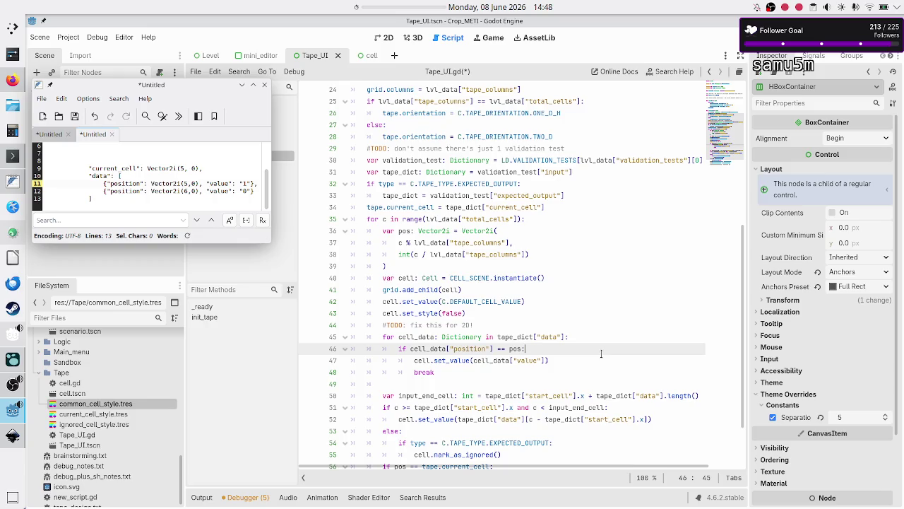
scroll(599, 318, "down", 2)
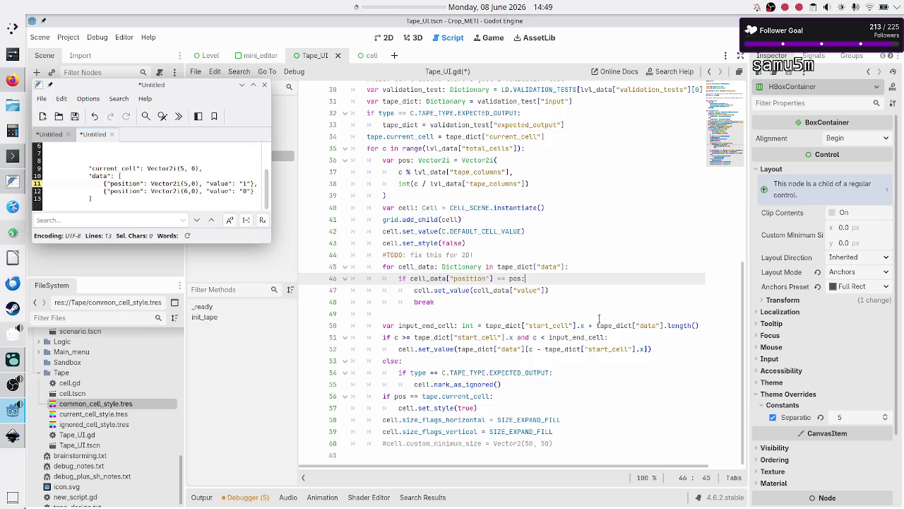
Step: Declare var pos_found: bool = false on a new line below the TODO comment
key("Up")
key("Up")
key("Return")
type("bool cell_f")
key("BackSpace")
key("BackSpace")
key("BackSpace")
type("pos_found: bool")
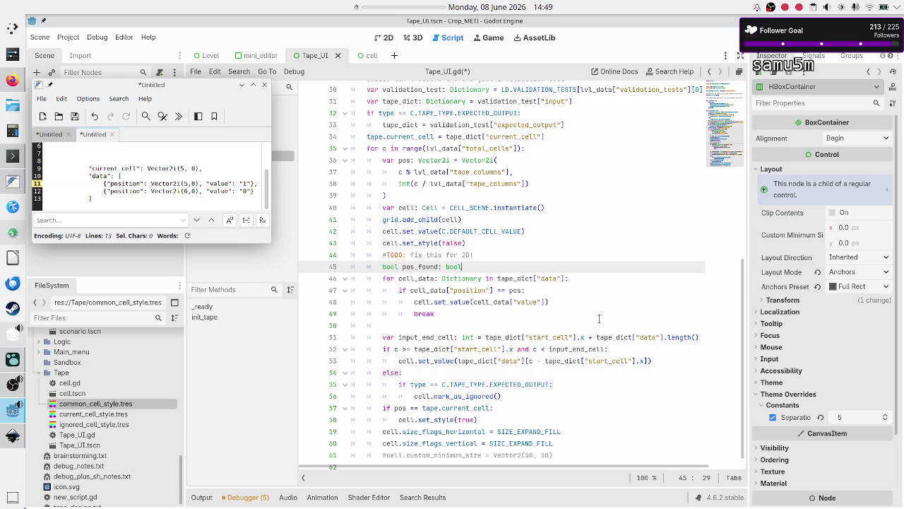
key("BackSpace")
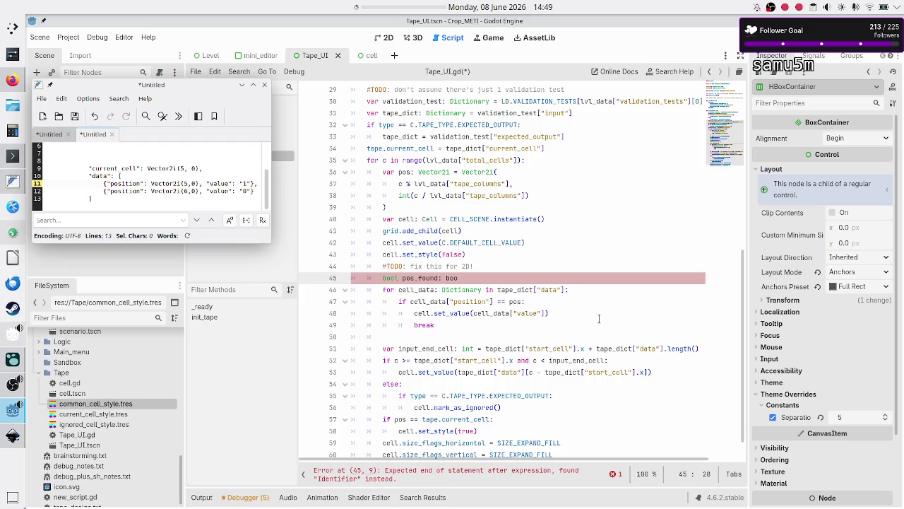
key("BackSpace")
key("BackSpace")
key("BackSpace")
type("var pos")
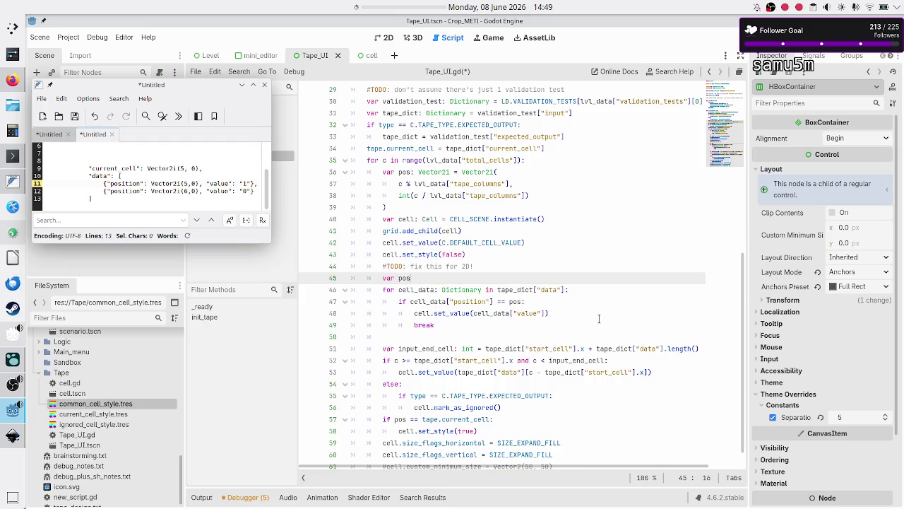
type("_found: bo")
key("Return")
type("= false")
key("Right")
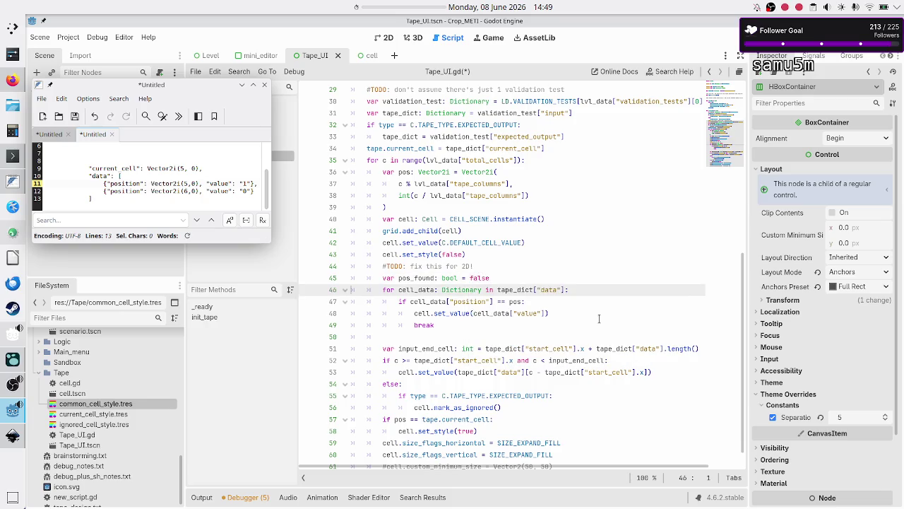
Step: Add a pos_found line inside the position-match branch, above cell.set_value
key("Down")
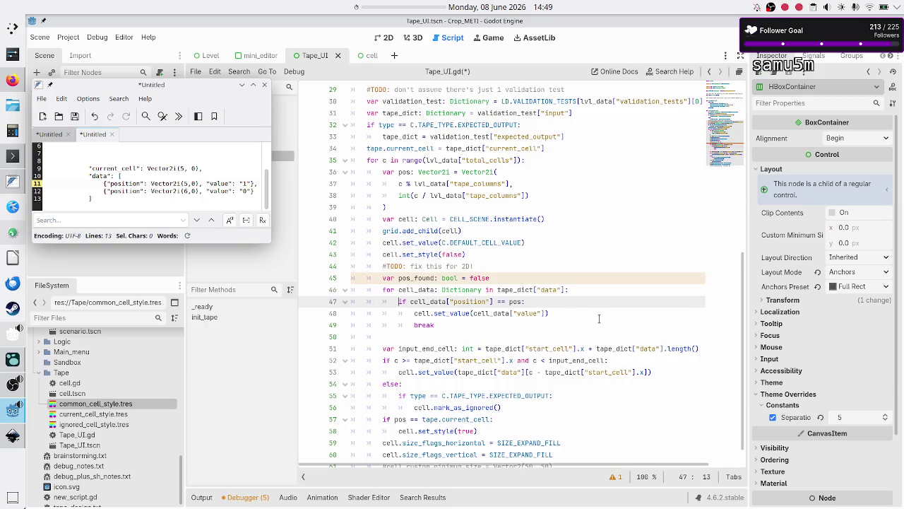
key("Down")
key("Up")
key("End")
key("Return")
type("pos_fo")
key("Return")
Step: Start an empty if pos_found: block after the data loop
key("Down")
key("Down")
key("Down")
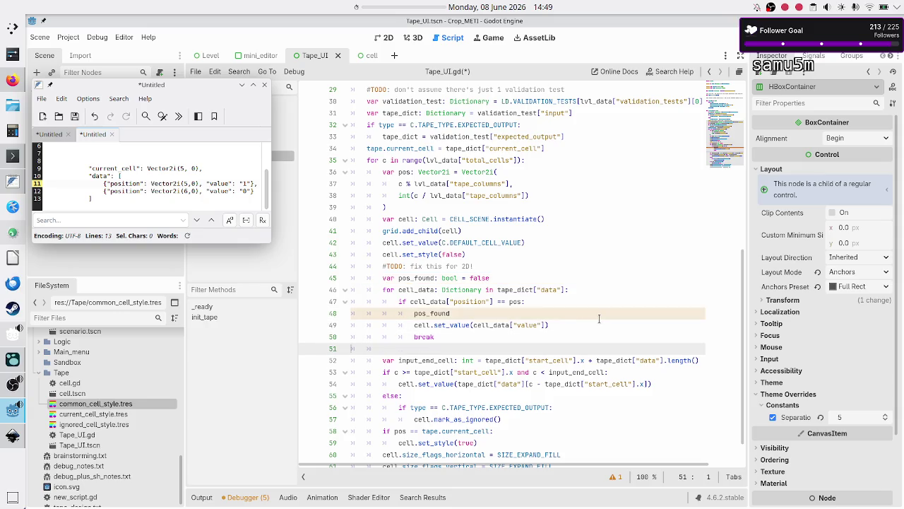
type("if pos")
key("Down")
key("Return")
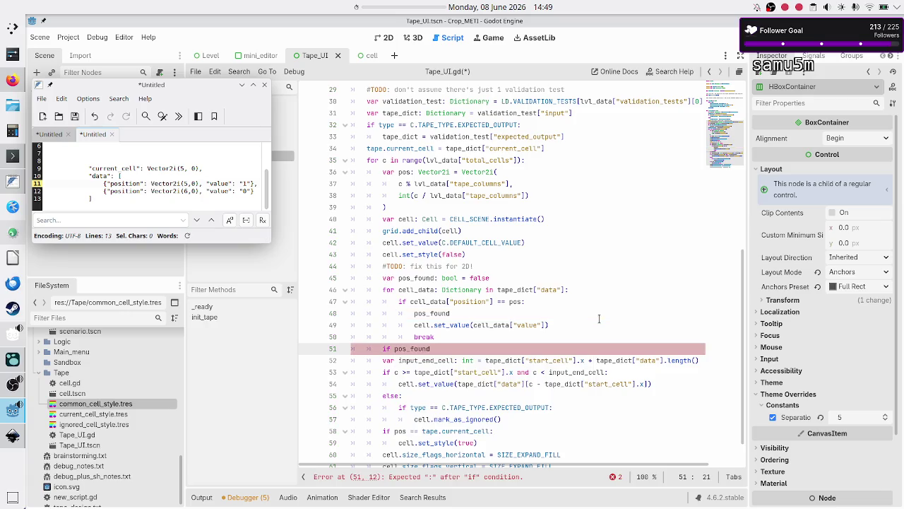
type(":")
key("Return")
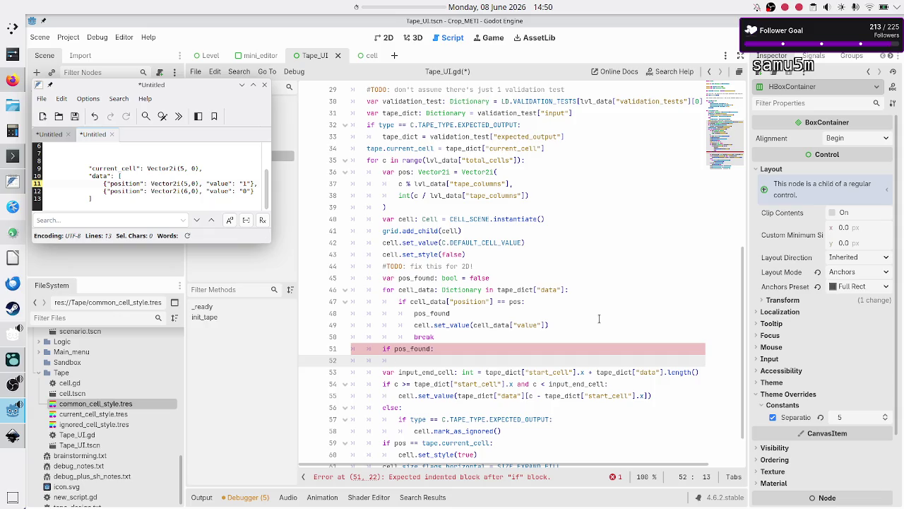
scroll(599, 319, "down", 2)
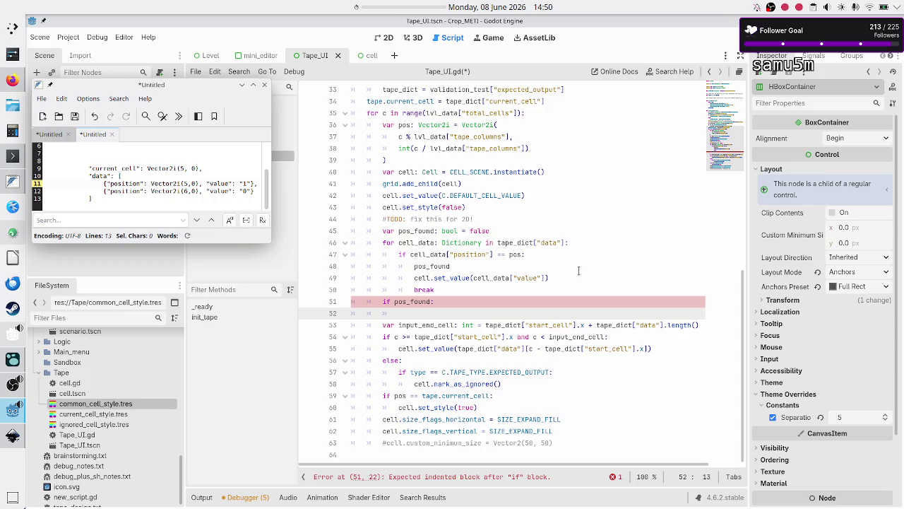
scroll(503, 138, "up", 3)
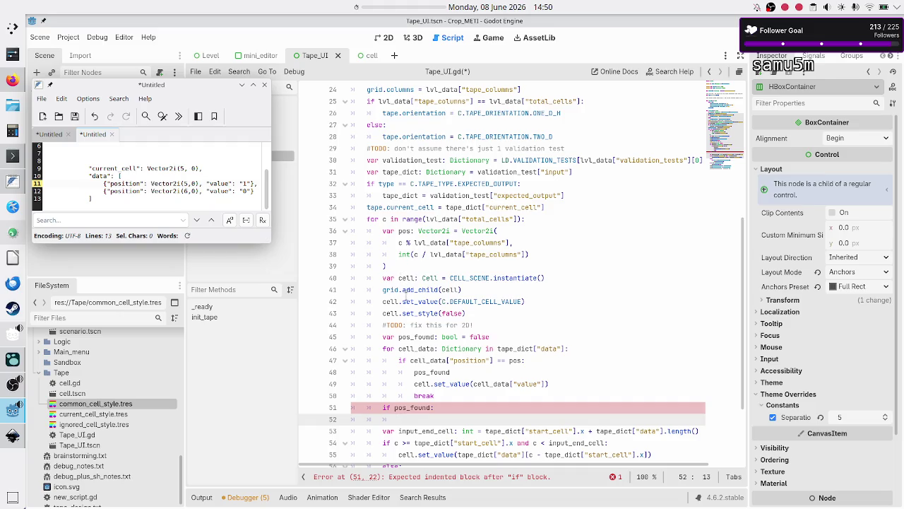
scroll(435, 329, "down", 3)
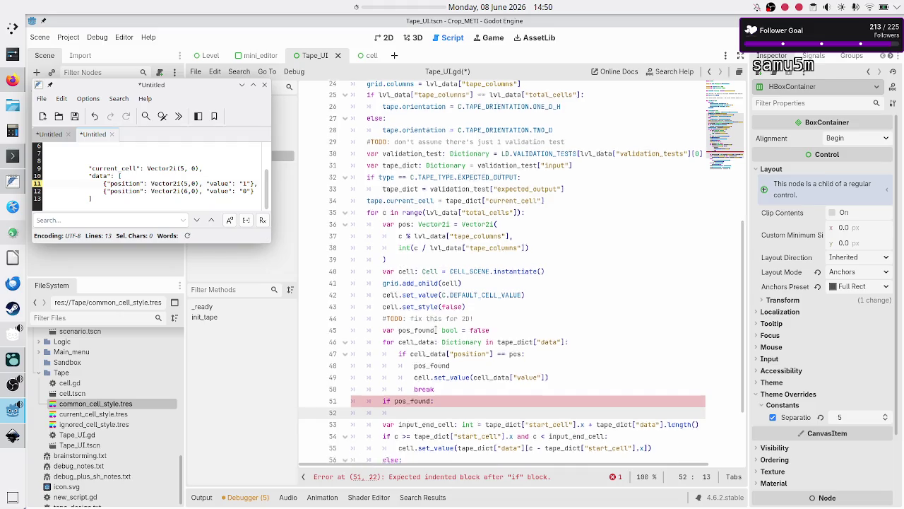
key("Down")
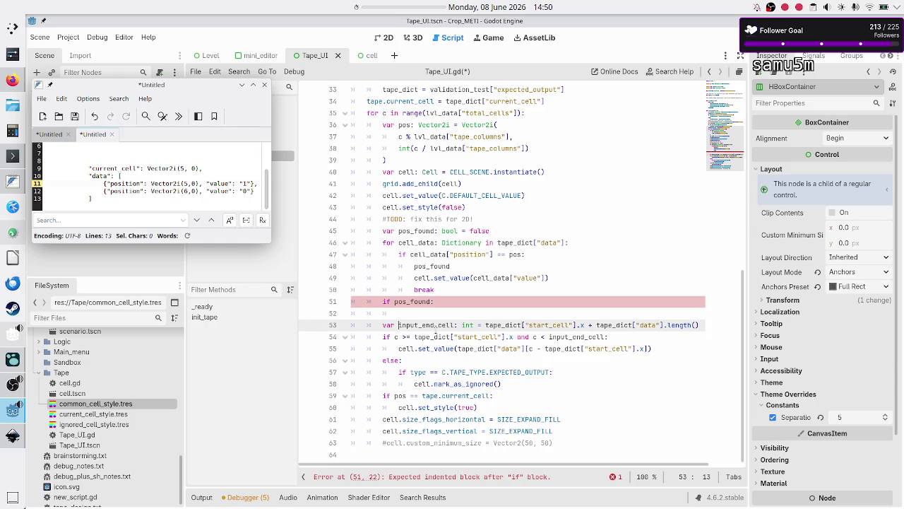
Step: Move the if pos == tape.current_cell / set_style(true) check to right after cell.set_style(false)
key("Down")
key("Down")
key("Down")
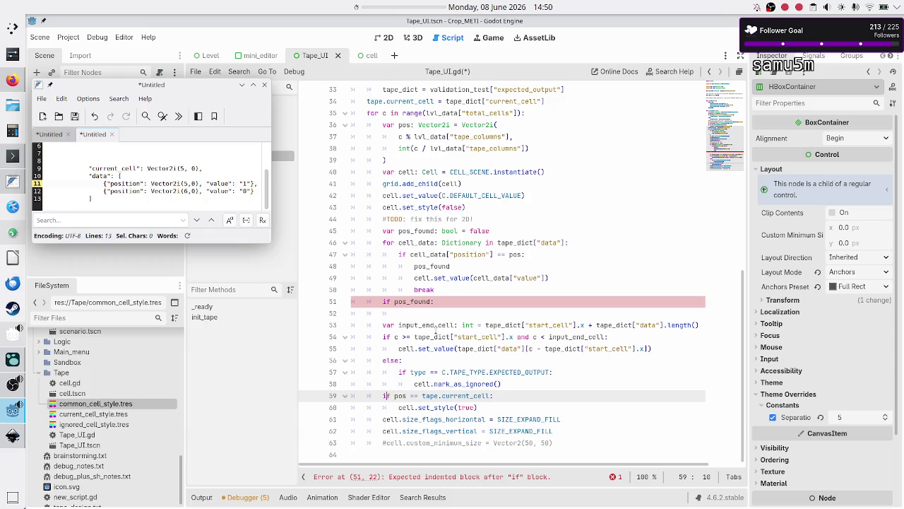
key("shift+Down")
key("shift+End")
key("ctrl+c")
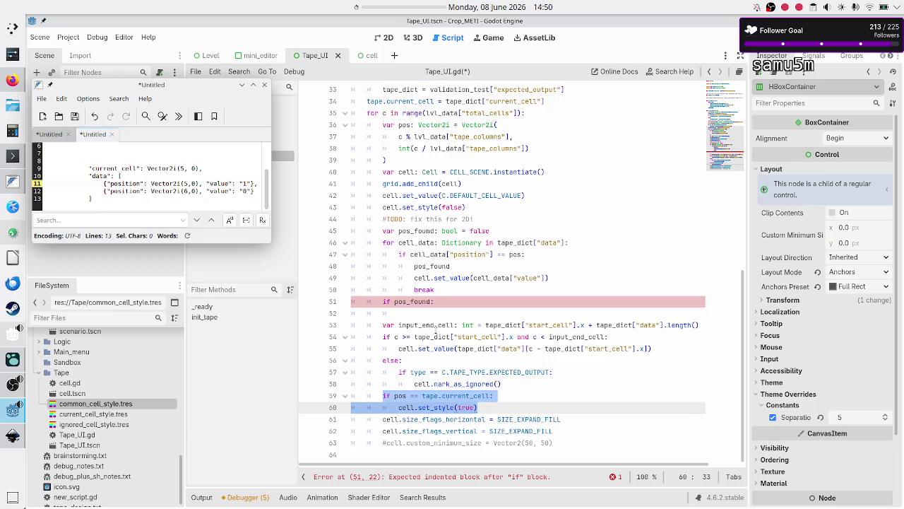
key("BackSpace")
key("BackSpace")
key("BackSpace")
key("BackSpace")
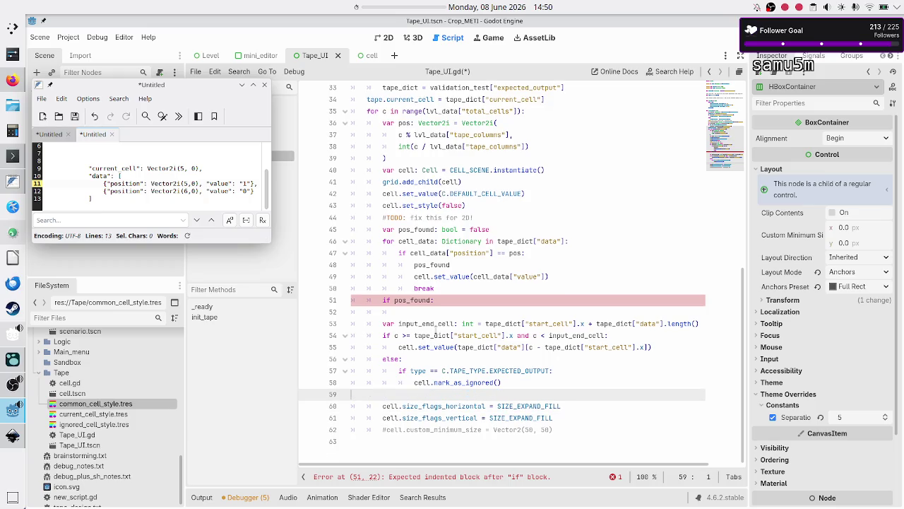
key("Up")
key("Up")
key("Up")
key("Up")
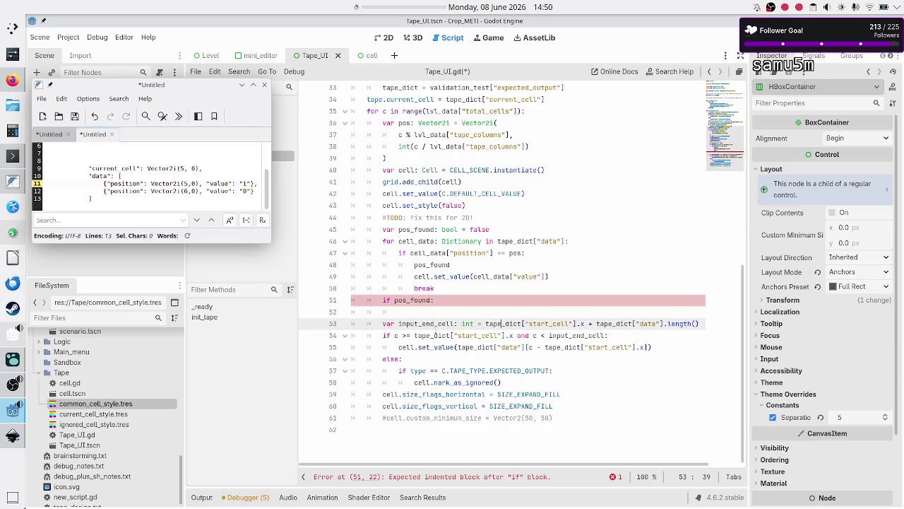
key("Up")
key("Up")
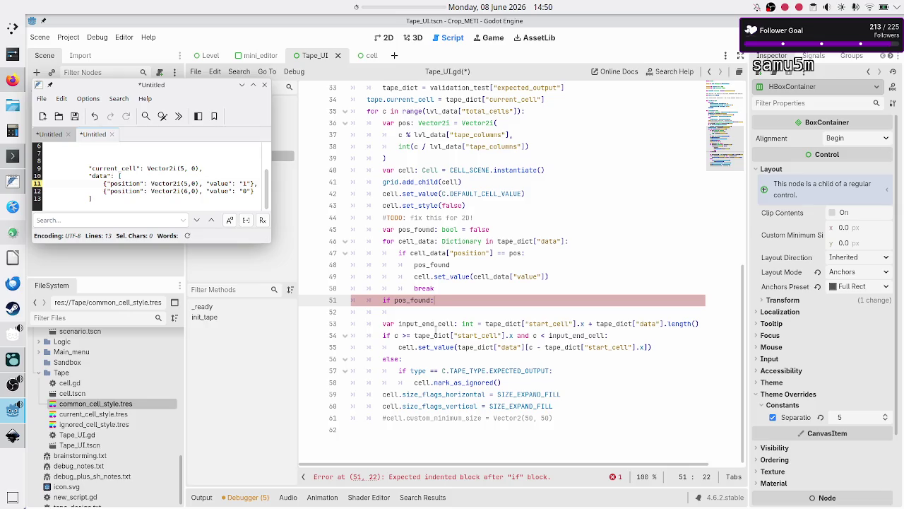
key("Up")
key("Up")
key("Up")
key("End")
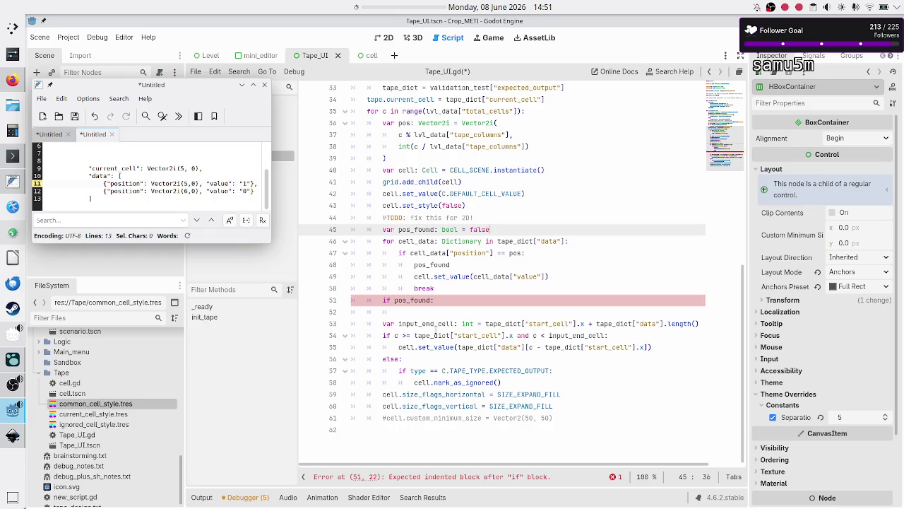
key("Up")
key("Up")
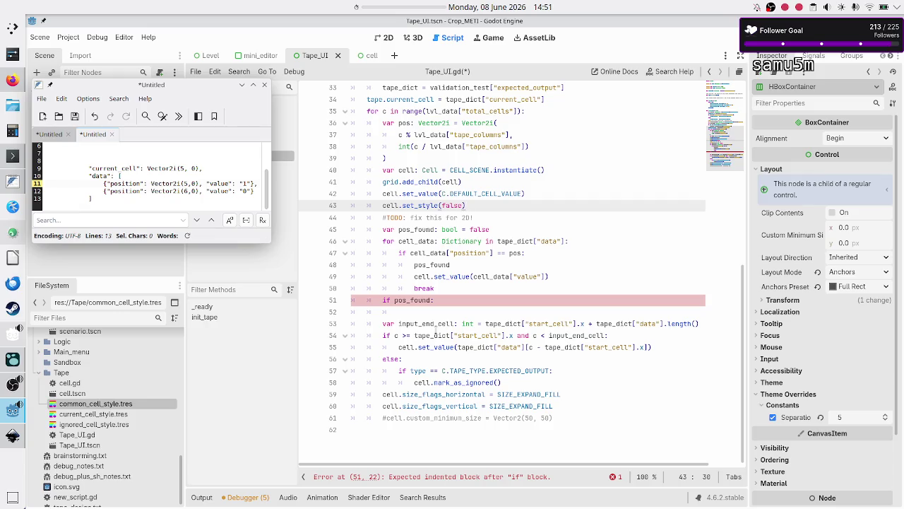
key("Return")
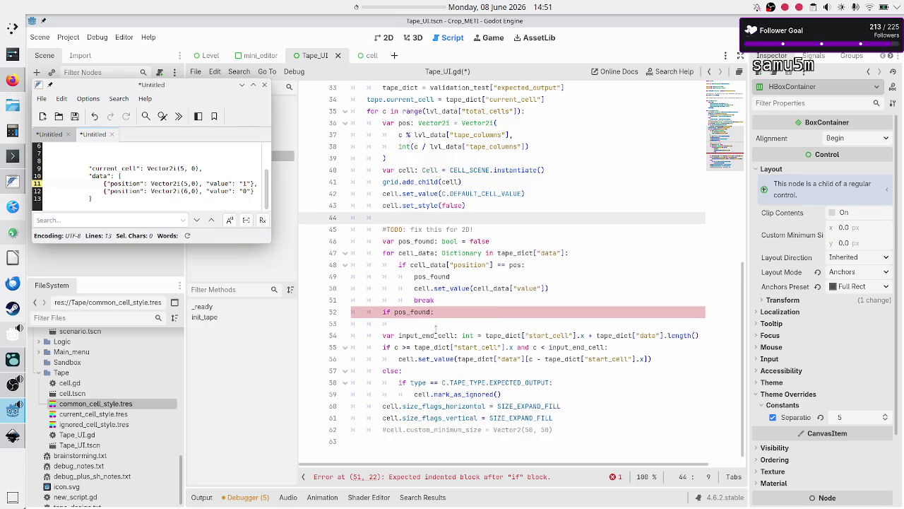
key("ctrl+v")
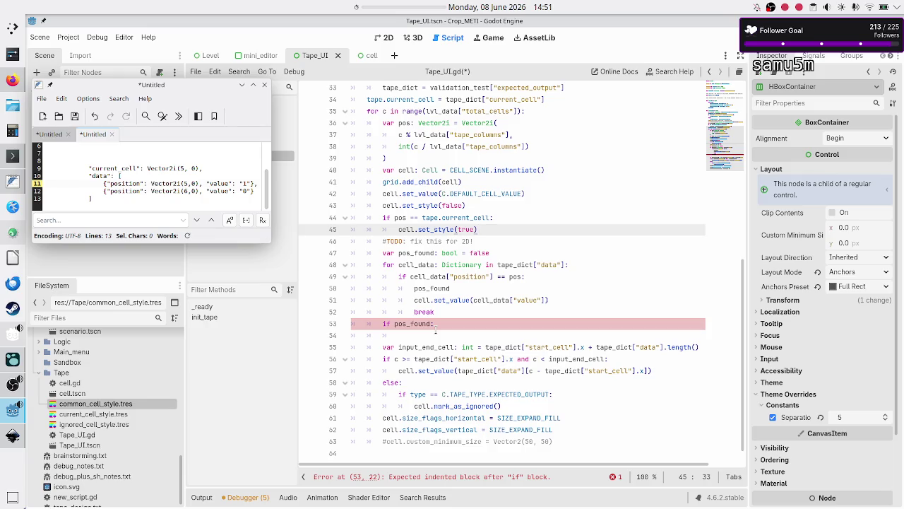
Step: Delete the #TODO: fix this for 2D! comment line
key("Right")
key("shift+End")
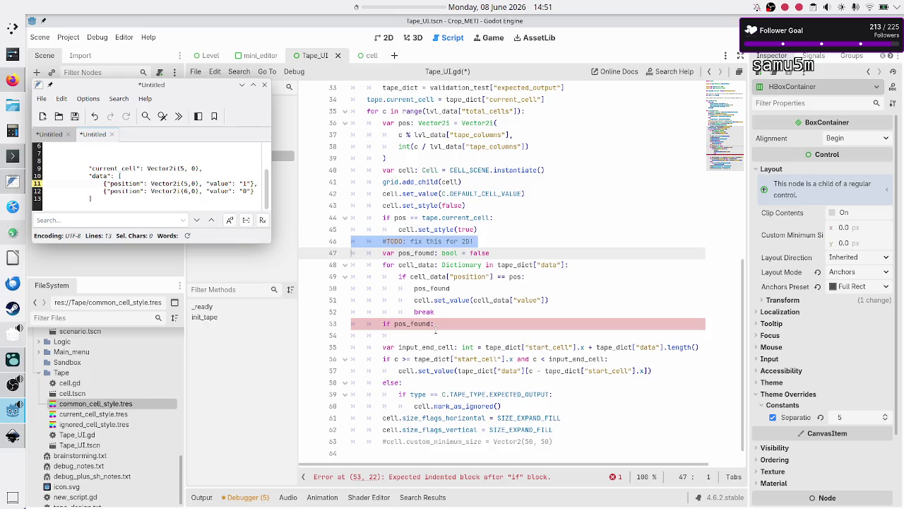
key("BackSpace")
key("BackSpace")
key("Right")
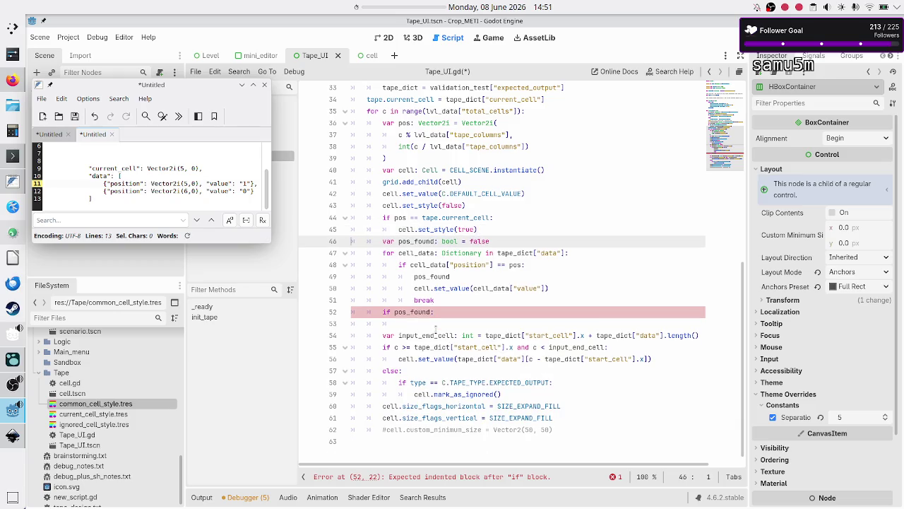
key("Down")
key("Down")
key("Down")
key("End")
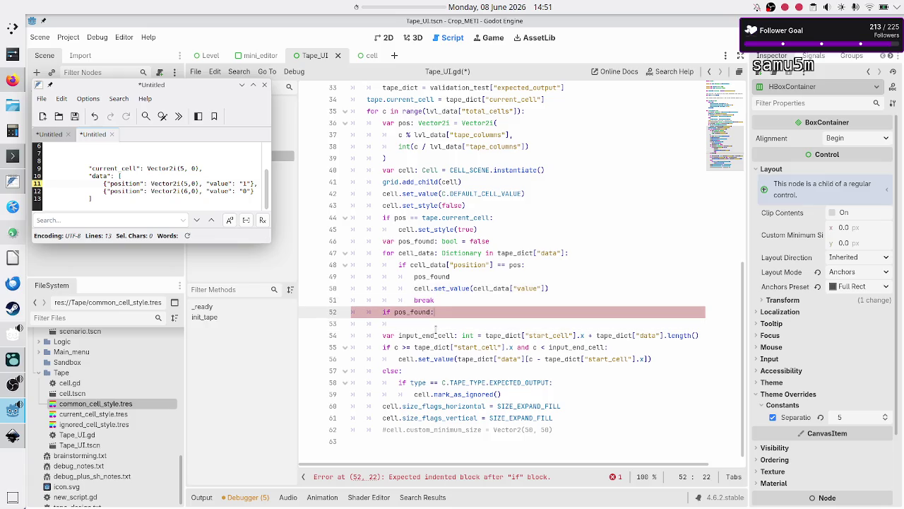
key("Down")
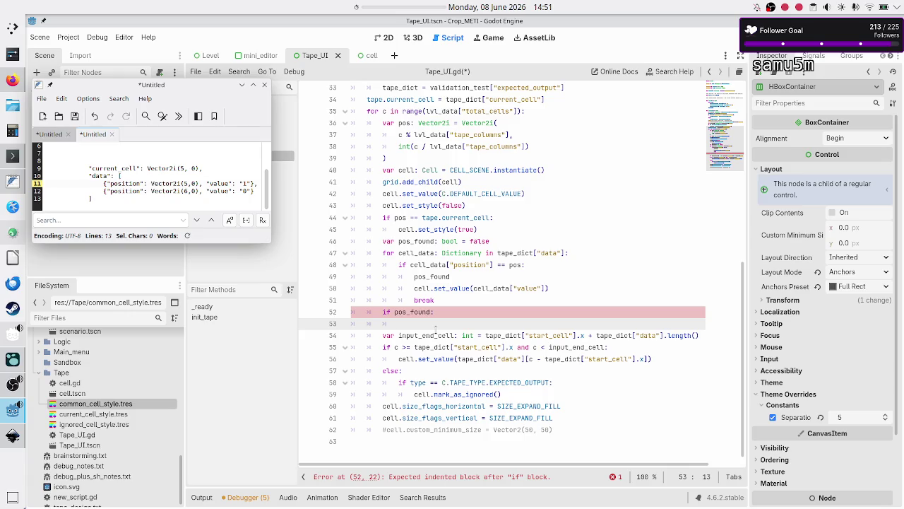
Step: Try adding an else: branch after set_style(true), then remove it again
key("Up")
key("Up")
key("Up")
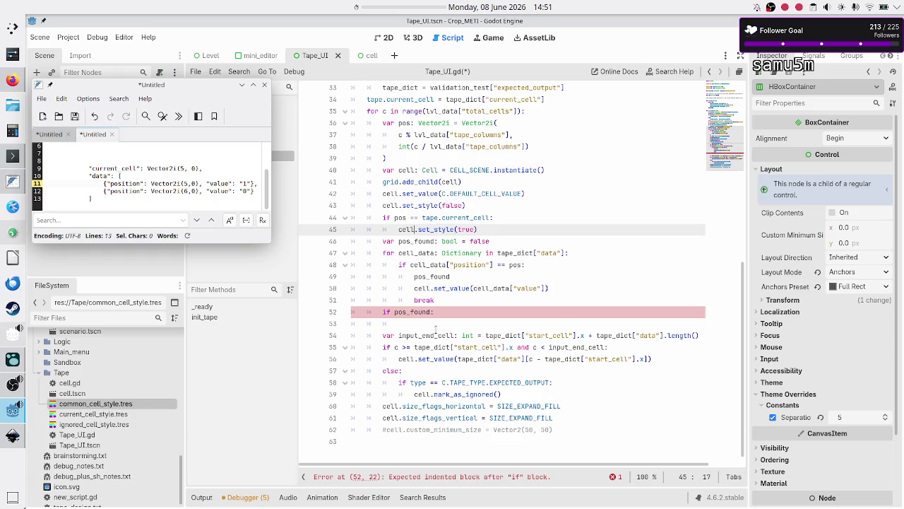
key("End")
key("Return")
key("BackSpace")
type("else:")
key("Return")
type("cell")
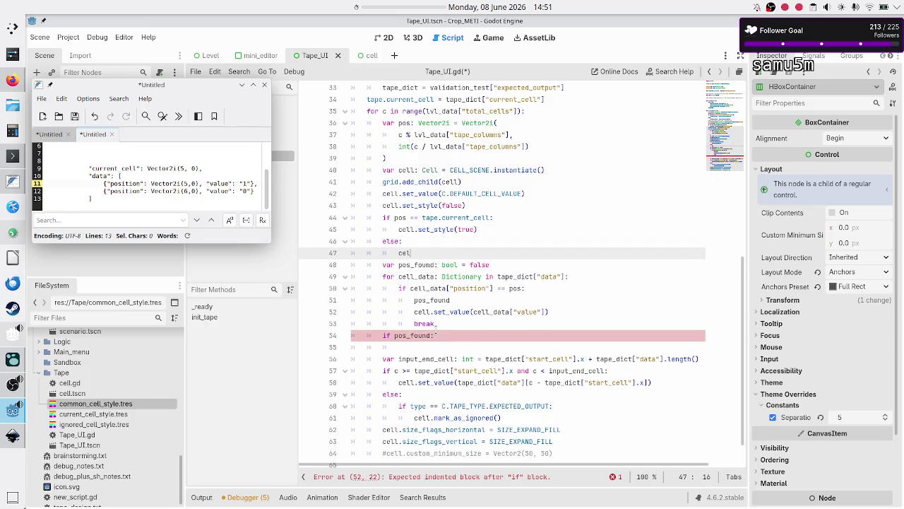
key("BackSpace")
key("BackSpace")
key("BackSpace")
key("BackSpace")
key("BackSpace")
key("BackSpace")
key("BackSpace")
key("Up")
key("Up")
Step: Review the set_style(false) and set_style(true) arguments and select the pos_found declaration line
key("shift+Left")
key("shift+Left")
key("shift+Left")
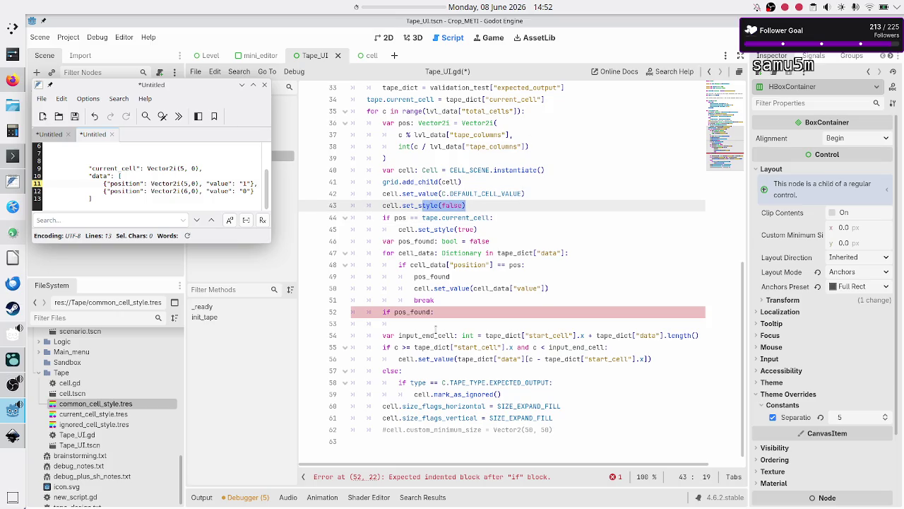
key("Down")
key("Down")
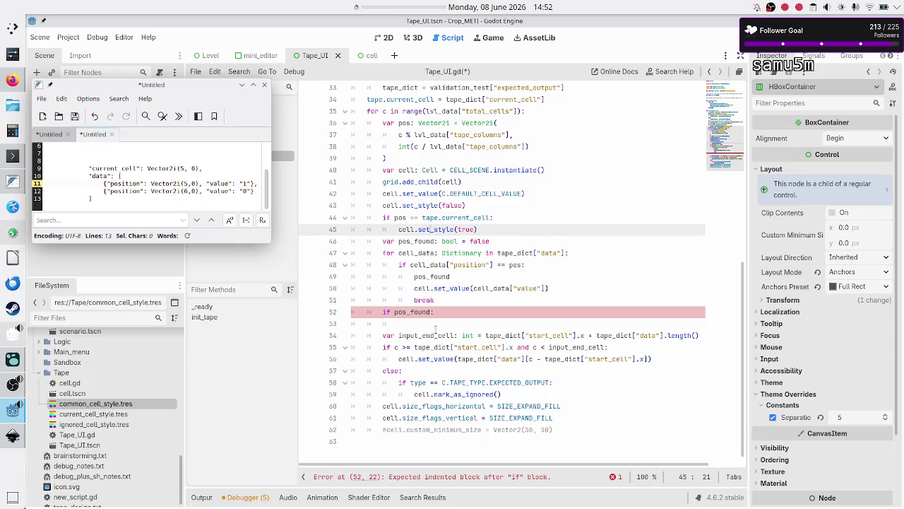
key("shift+Right")
key("shift+Right")
key("shift+Right")
key("Down")
key("Down")
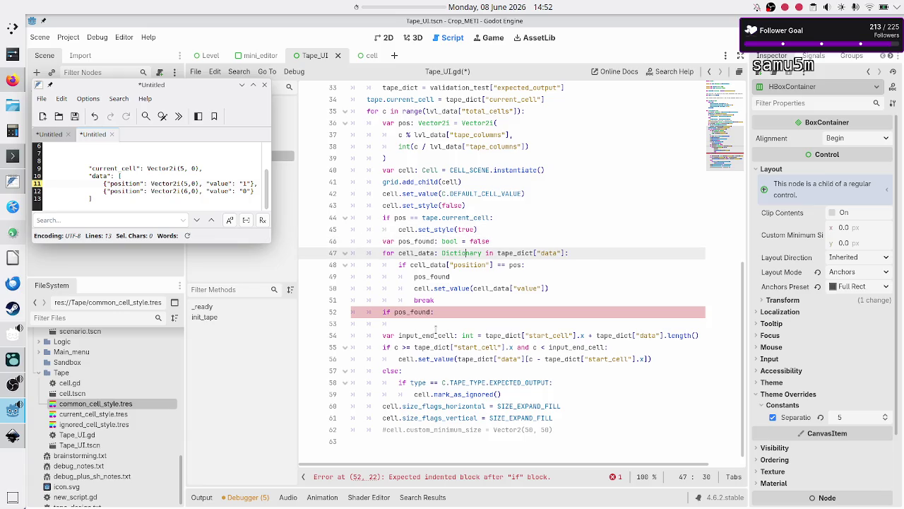
key("Up")
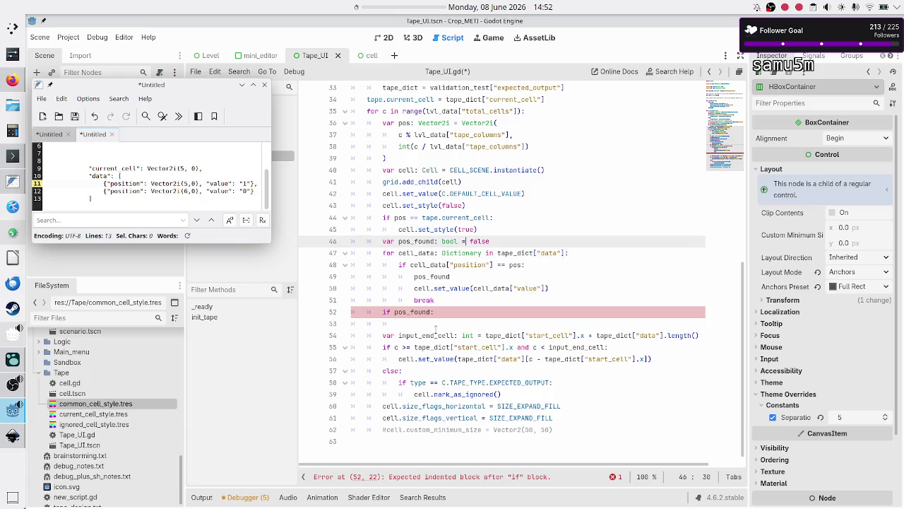
key("Home")
key("Home")
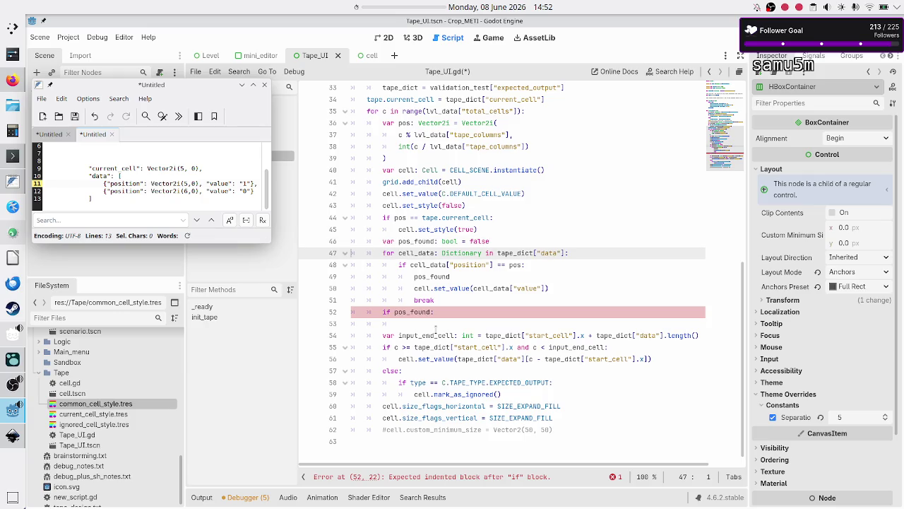
key("shift+End")
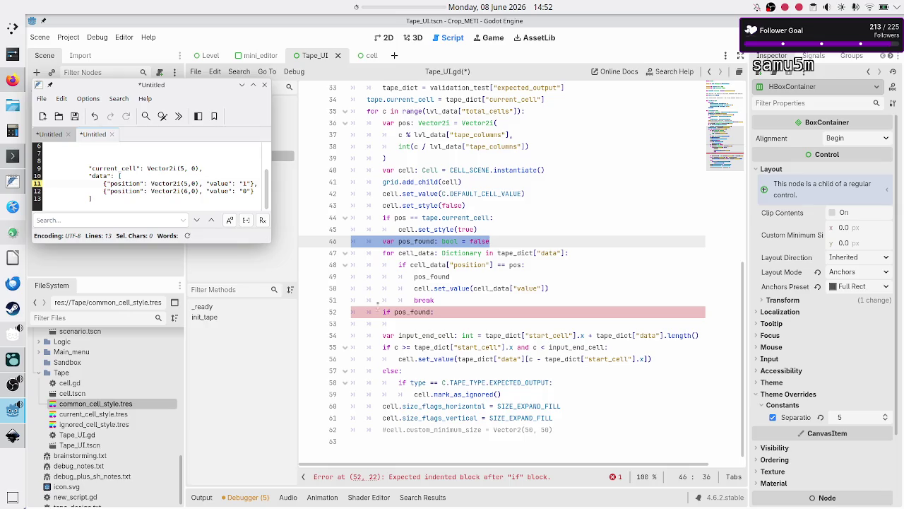
left_click(187, 182)
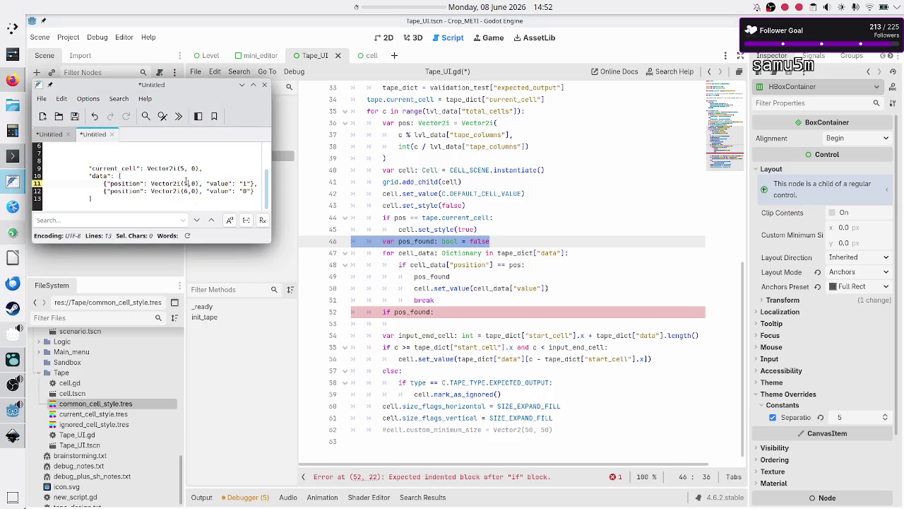
Step: Inspect the (5, 0) and (6, 0) position entries in FeatherPad, then return to Tape_UI.gd
left_click_drag(187, 182, 203, 191)
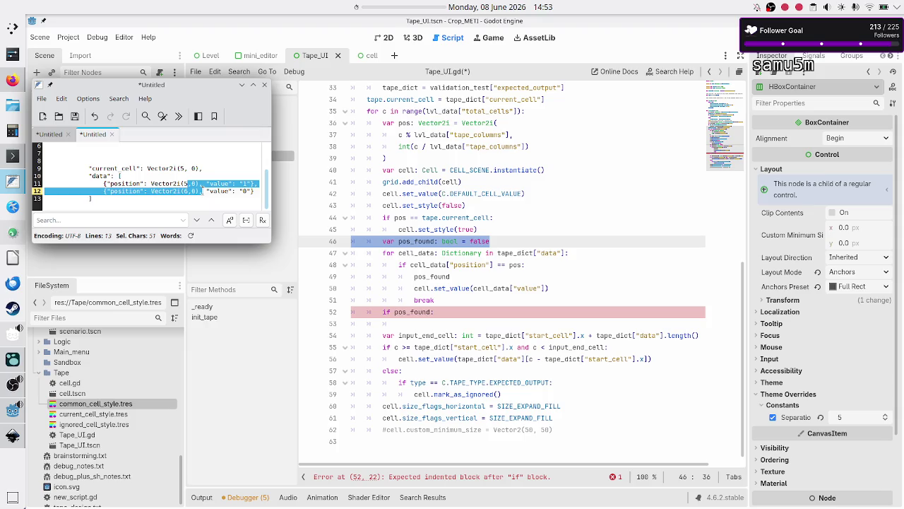
key("Up")
key("Up")
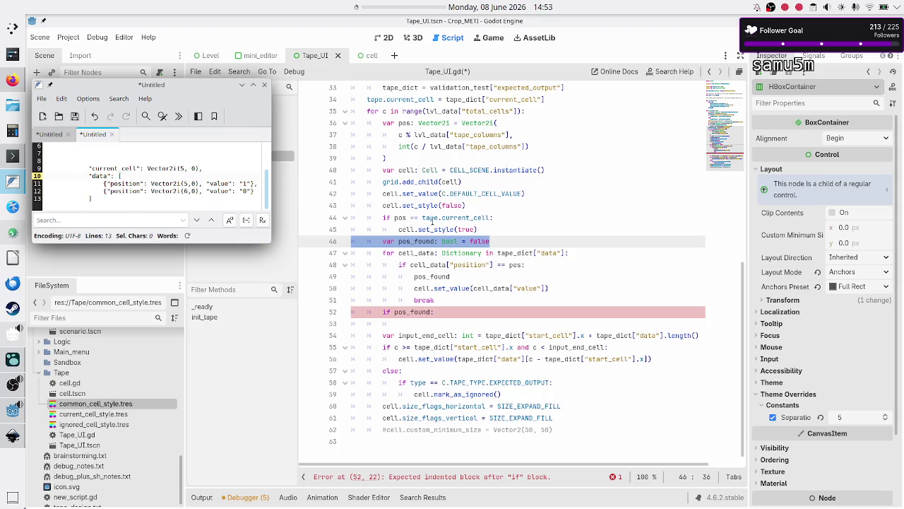
left_click(506, 224)
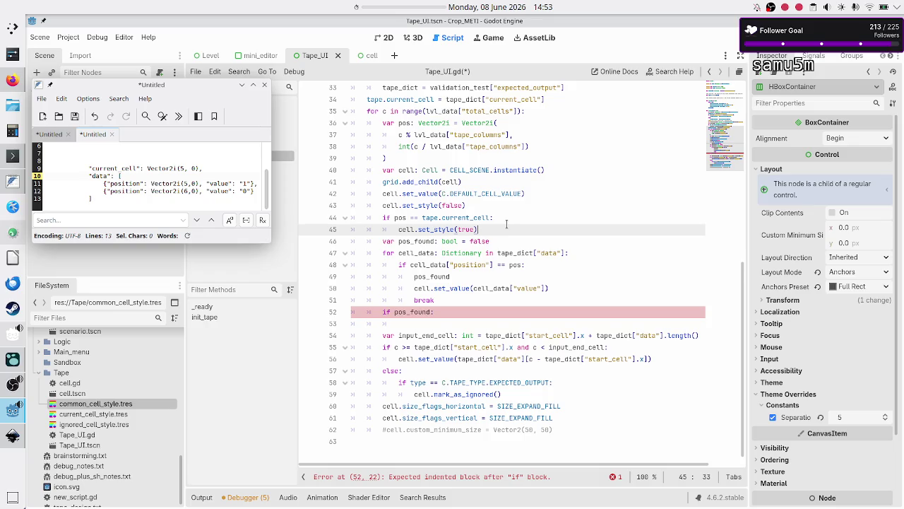
Step: Start an if line after set_style(true) and cut out the old expected-output check
key("Return")
type("i")
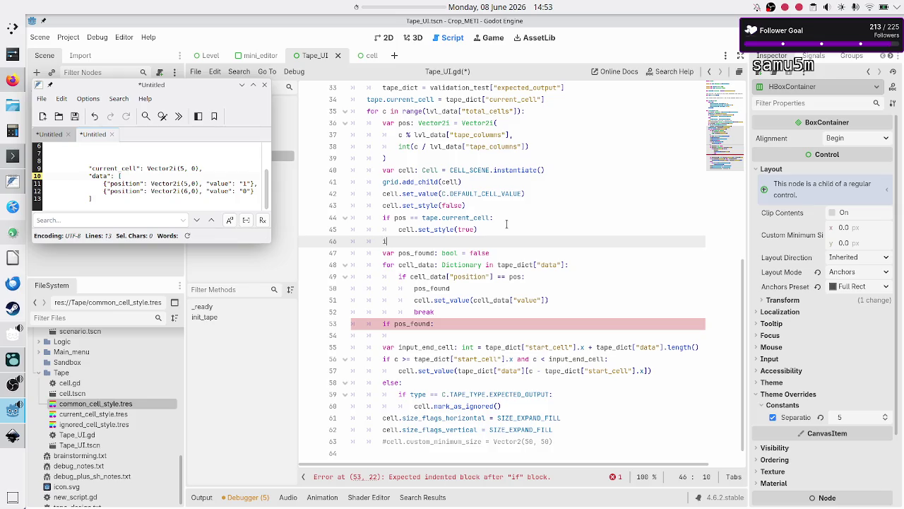
key("BackSpace")
type("if")
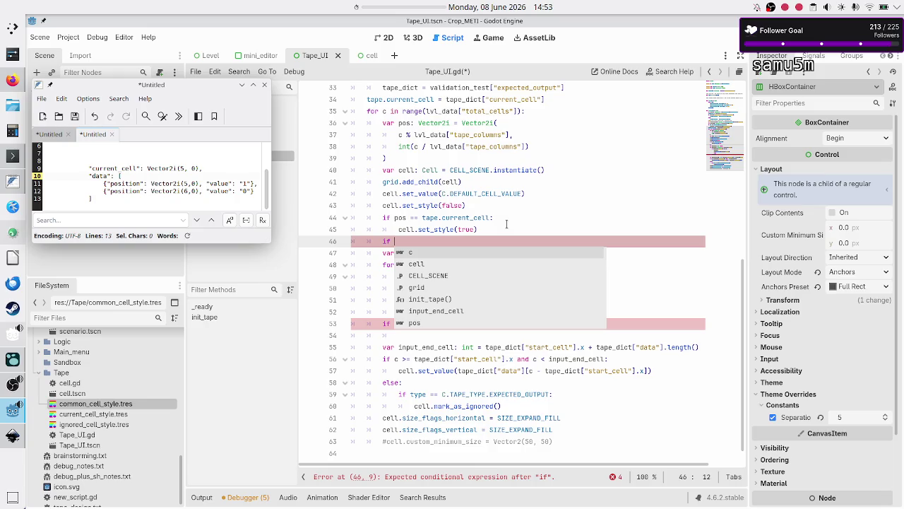
key("Escape")
key("Down")
key("Down")
key("Down")
key("Up")
key("shift+Down")
key("shift+Down")
key("shift+Left")
key("shift+Left")
key("shift+Left")
key("ctrl+c")
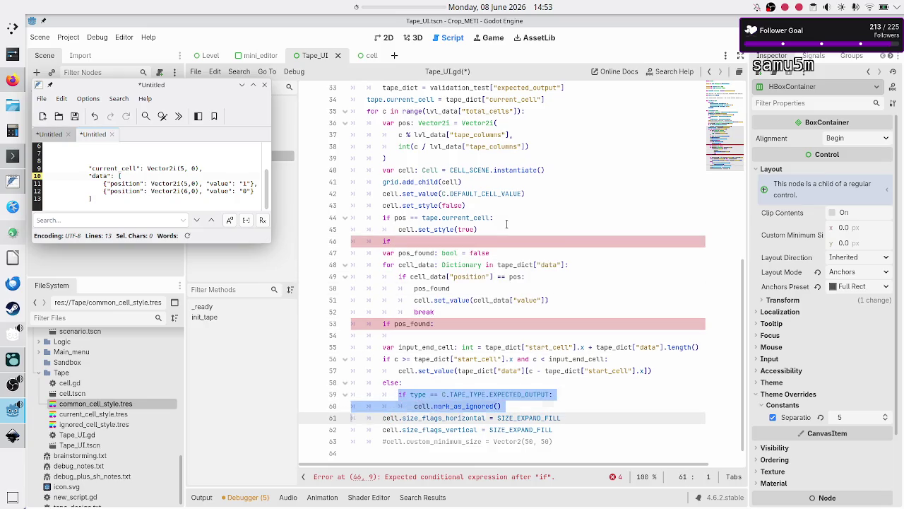
key("BackSpace")
key("BackSpace")
key("BackSpace")
key("BackSpace")
key("Up")
key("Up")
key("Up")
Step: Delete the input_end_cell block with its else, plus the if pos_found: line
key("Down")
key("Home")
key("shift+Down")
key("shift+Down")
key("shift+Down")
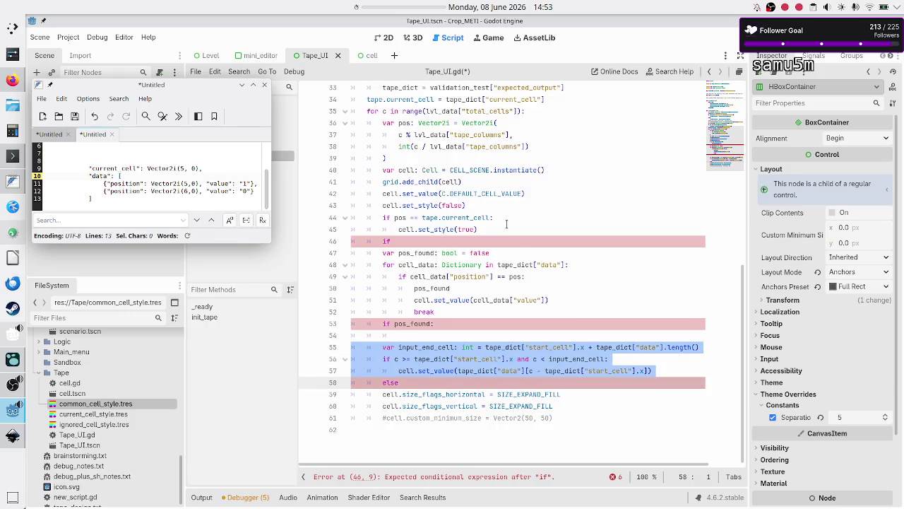
key("shift+End")
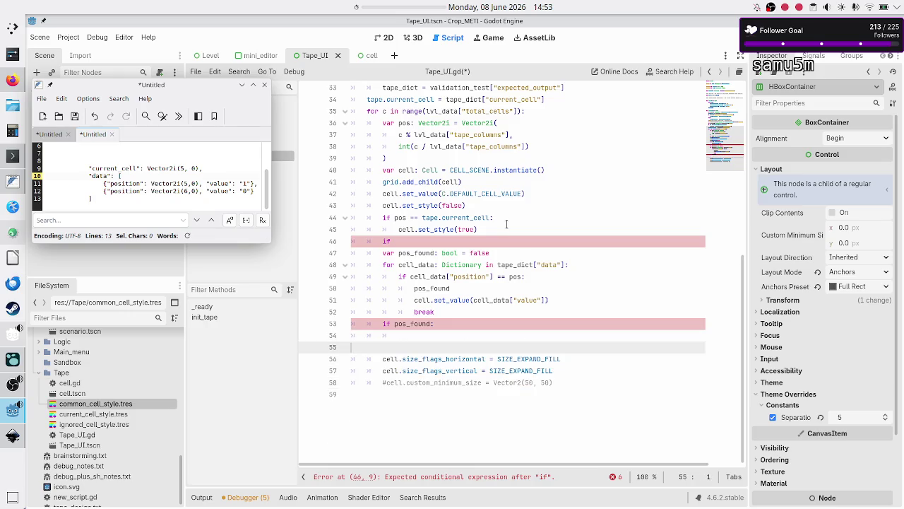
key("BackSpace")
key("BackSpace")
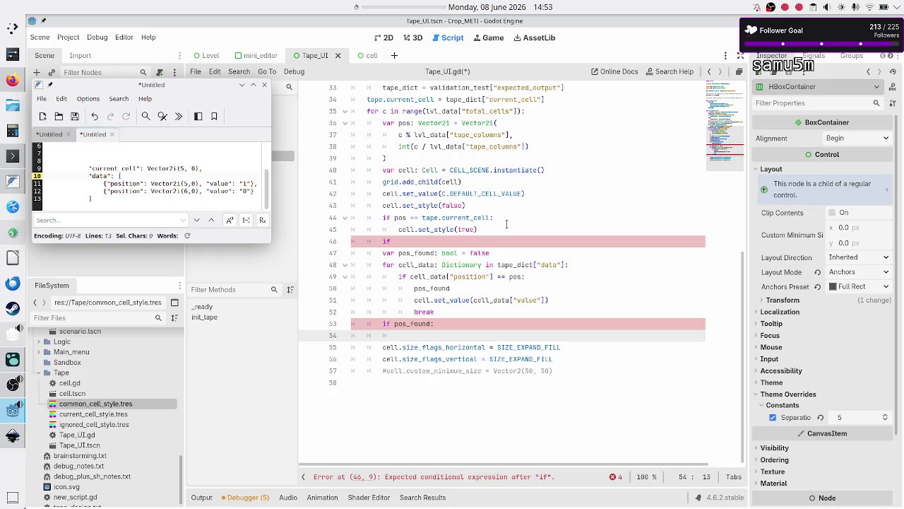
key("Up")
key("Up")
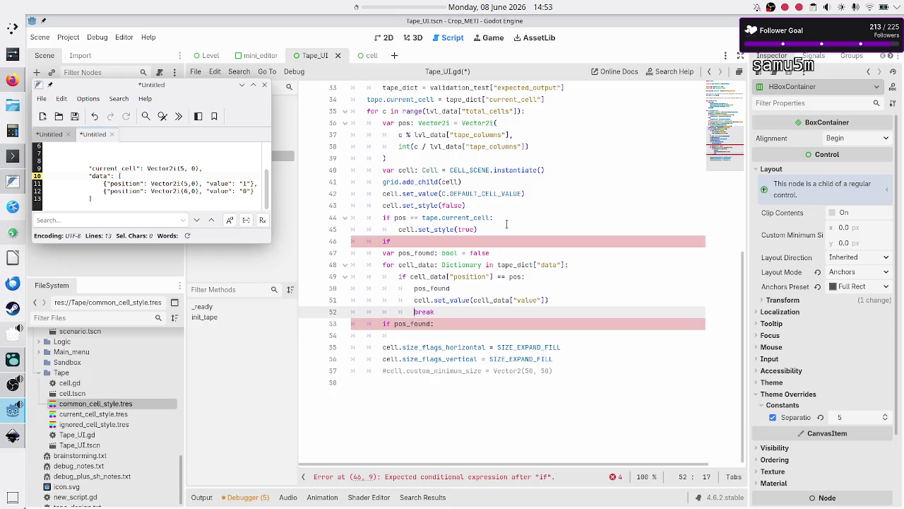
key("Down")
key("Home")
key("shift+Down")
key("shift+End")
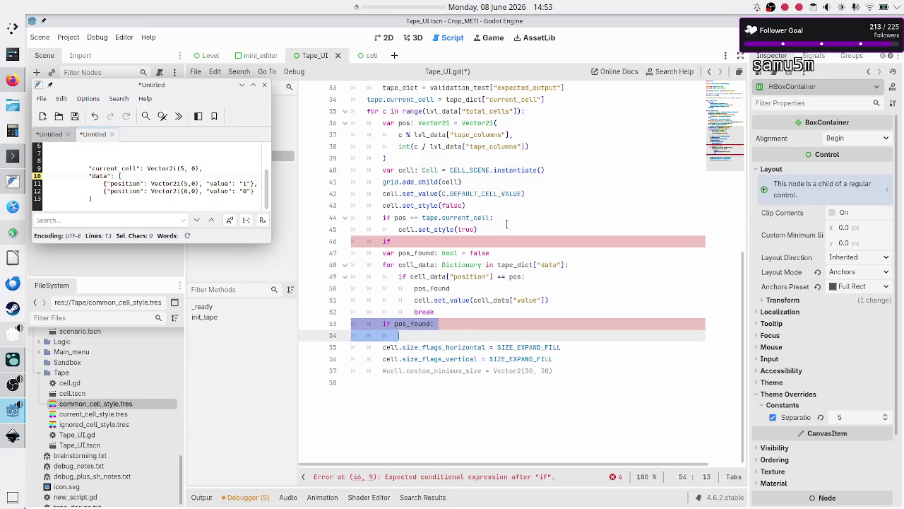
key("BackSpace")
key("BackSpace")
key("BackSpace")
type("k")
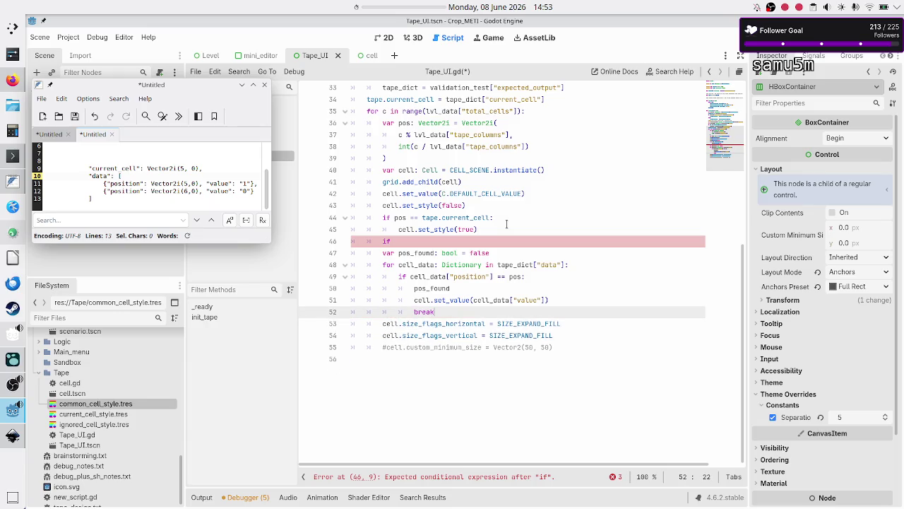
Step: Delete the var pos_found declaration and paste the expected-output check into the new if
key("Up")
key("Up")
key("Up")
key("Home")
key("shift+End")
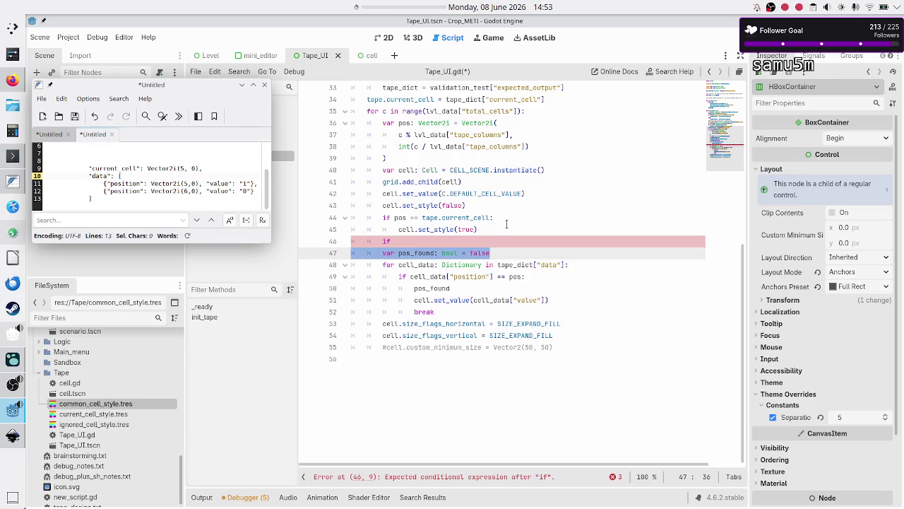
key("BackSpace")
key("BackSpace")
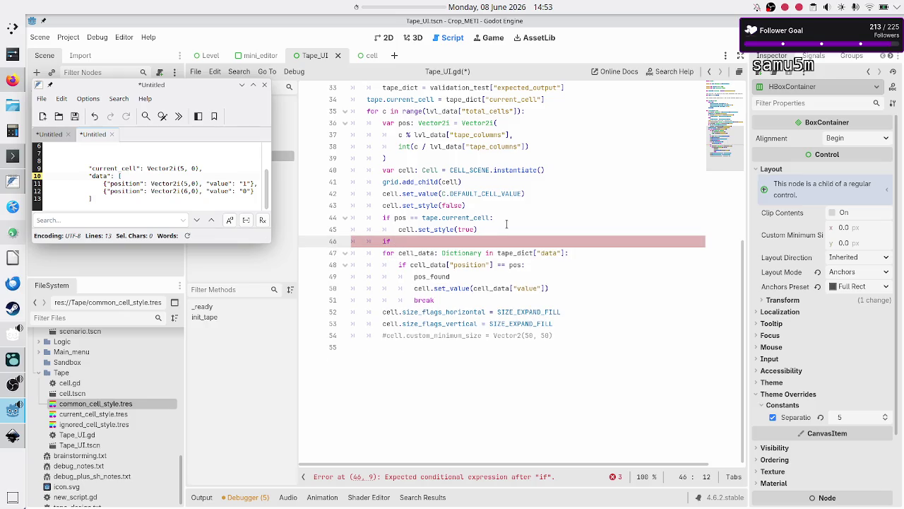
key("ctrl+v")
Step: Outdent the mark_as_ignored() line and cut the expected-output if-block
scroll(507, 224, "up", 3)
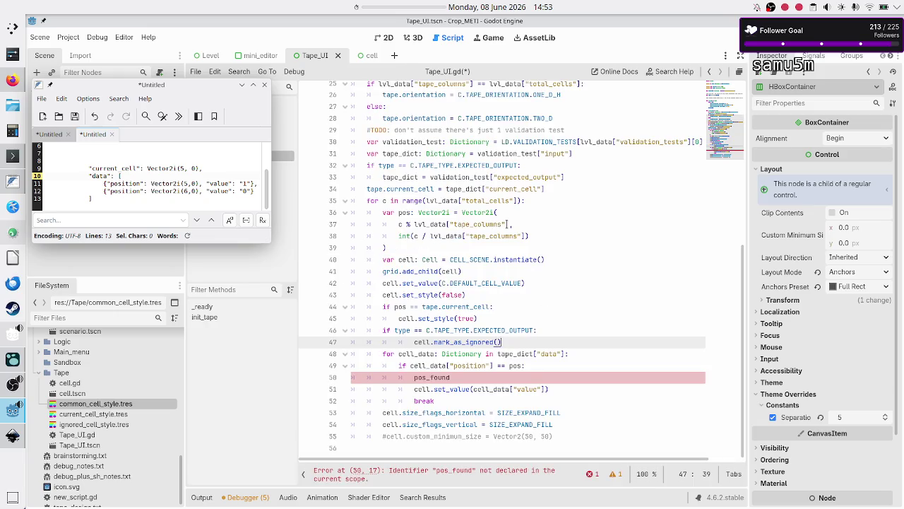
key("Up")
key("Up")
key("Down")
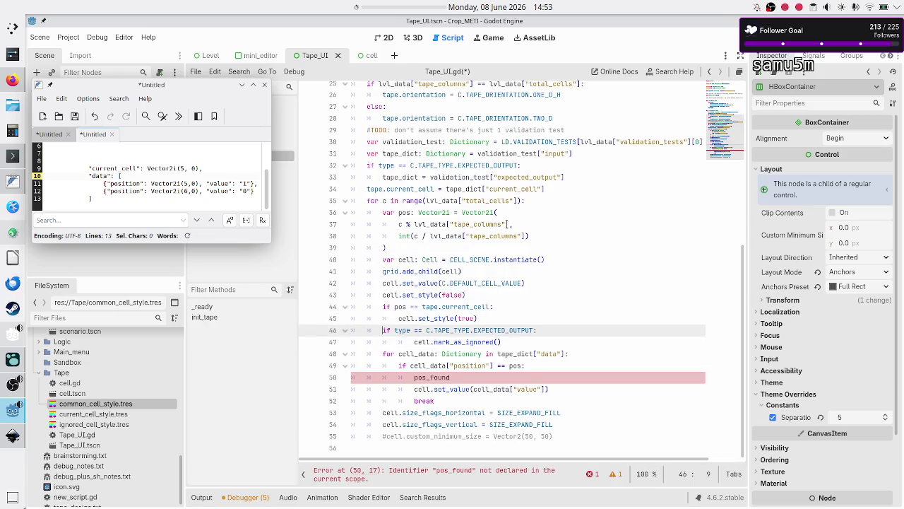
key("Down")
key("Home")
key("BackSpace")
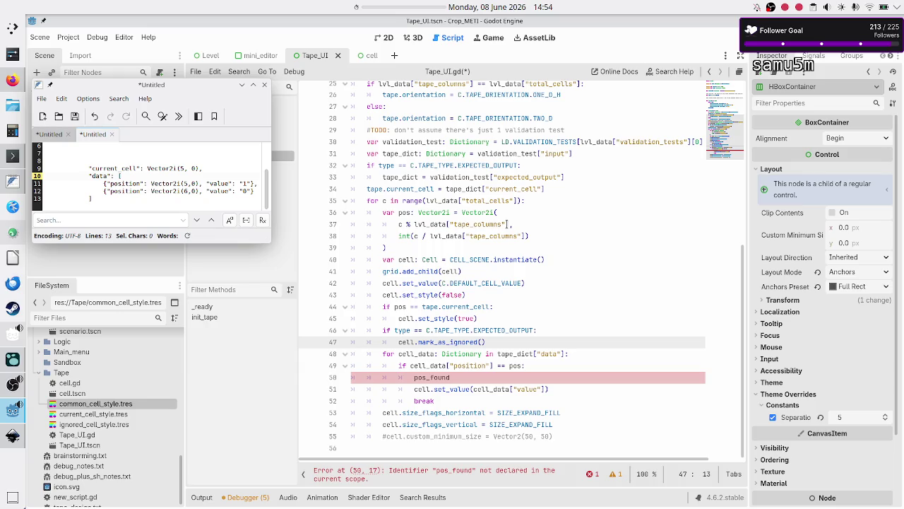
key("Up")
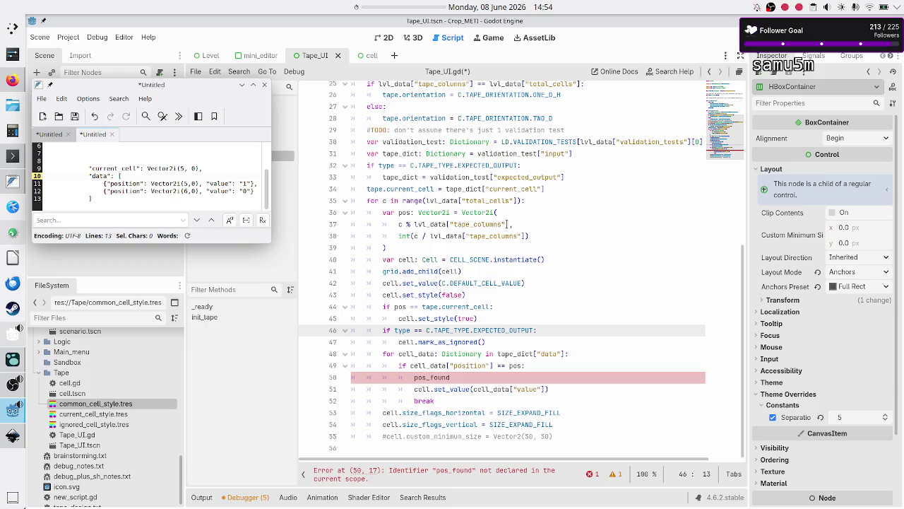
key("Home")
key("shift+Down")
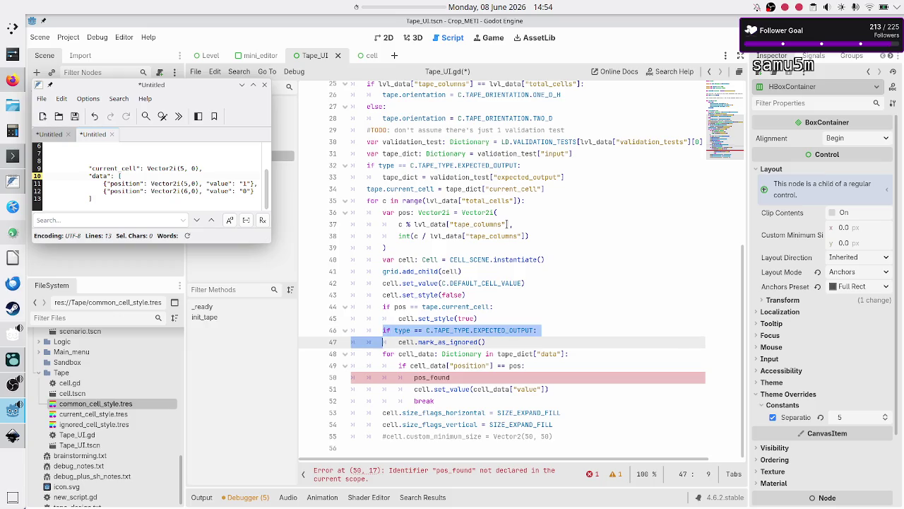
key("shift+End")
key("ctrl+c")
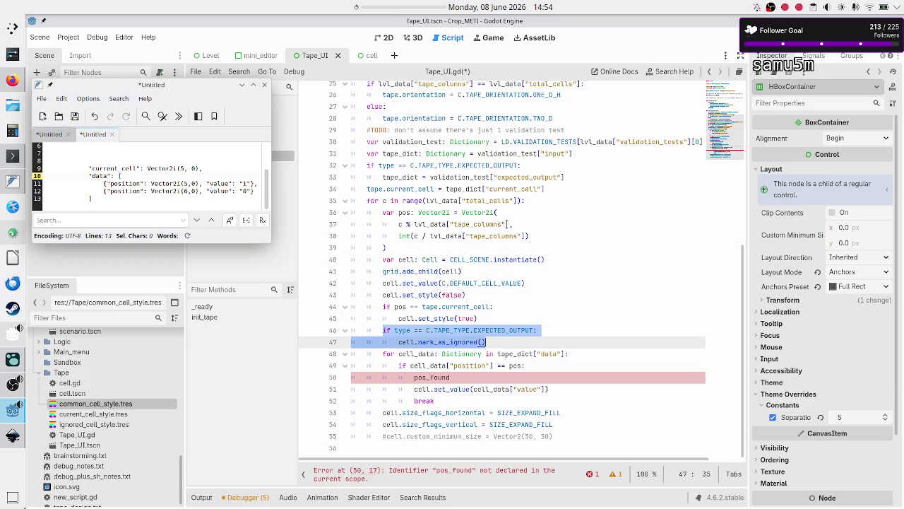
key("BackSpace")
key("BackSpace")
key("BackSpace")
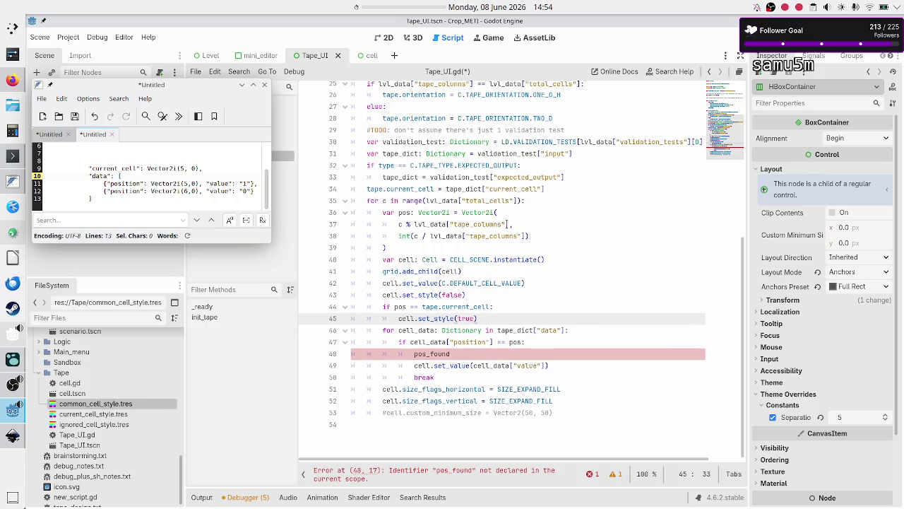
Step: Paste the block after cell.set_value and put cell.set_style(false) under a new else:
key("Down")
key("Up")
key("Up")
key("Up")
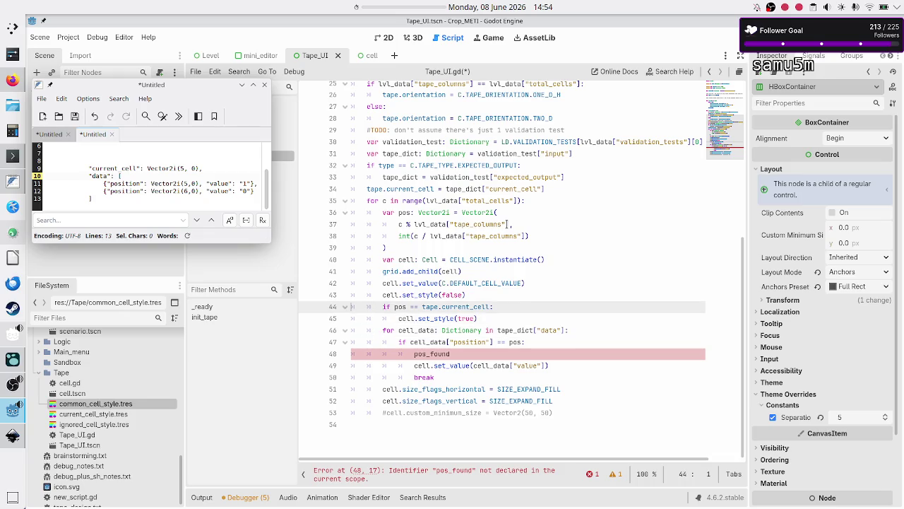
key("Home")
key("Left")
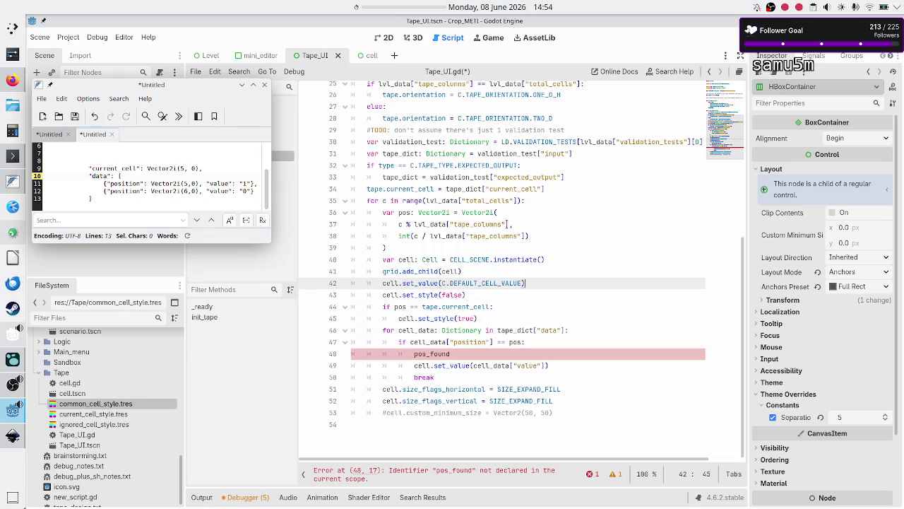
key("Return")
key("ctrl+v")
key("Return")
key("BackSpace")
type("else:")
key("Down")
key("Home")
key("Tab")
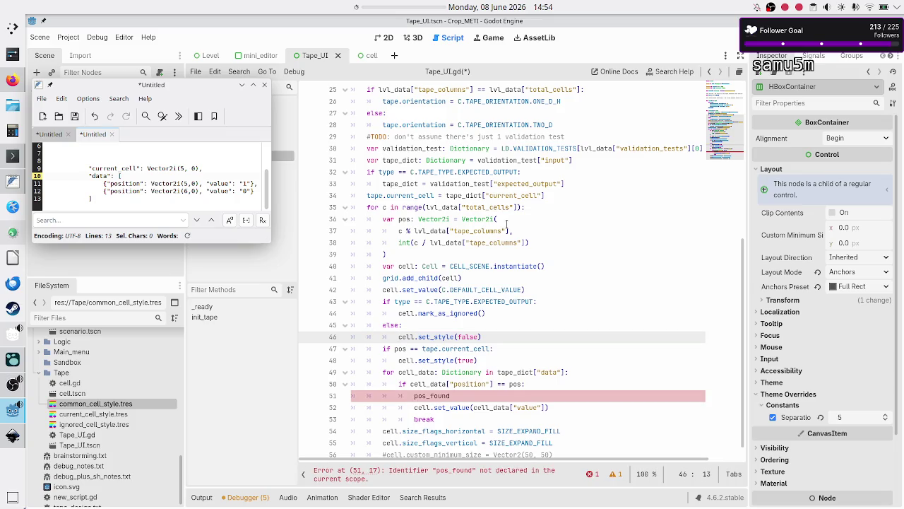
Step: Delete the else: line and its cell.set_style(false) call below mark_as_ignored()
key("Up")
key("Up")
key("Up")
key("shift+Right")
key("shift+Right")
key("shift+Right")
key("shift+Right")
key("shift+Right")
key("shift+Right")
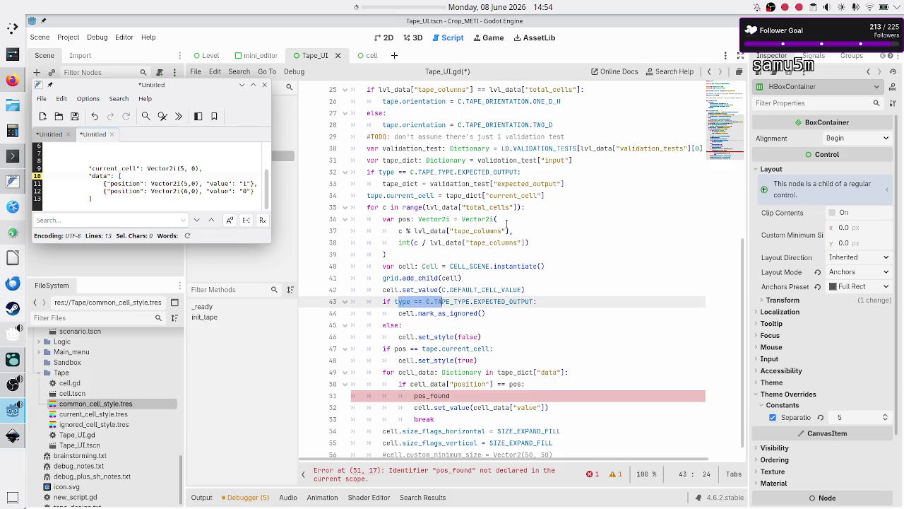
key("Down")
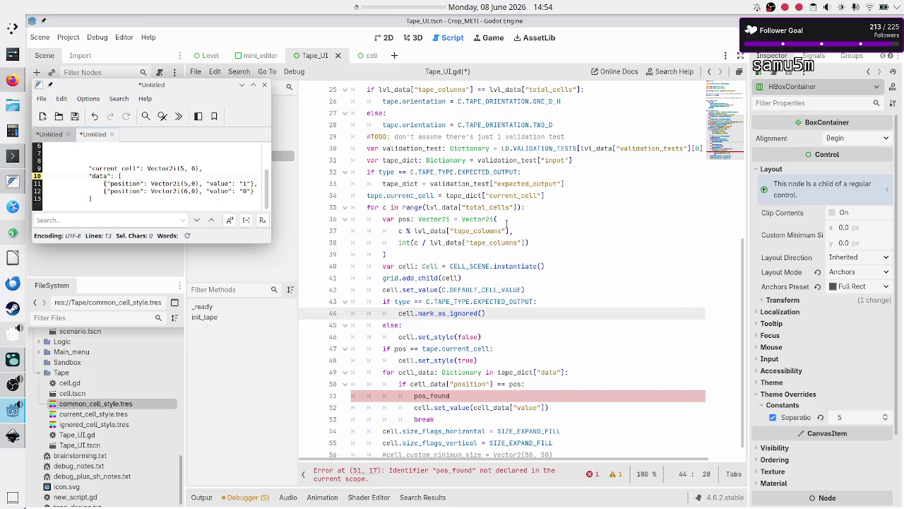
key("Down")
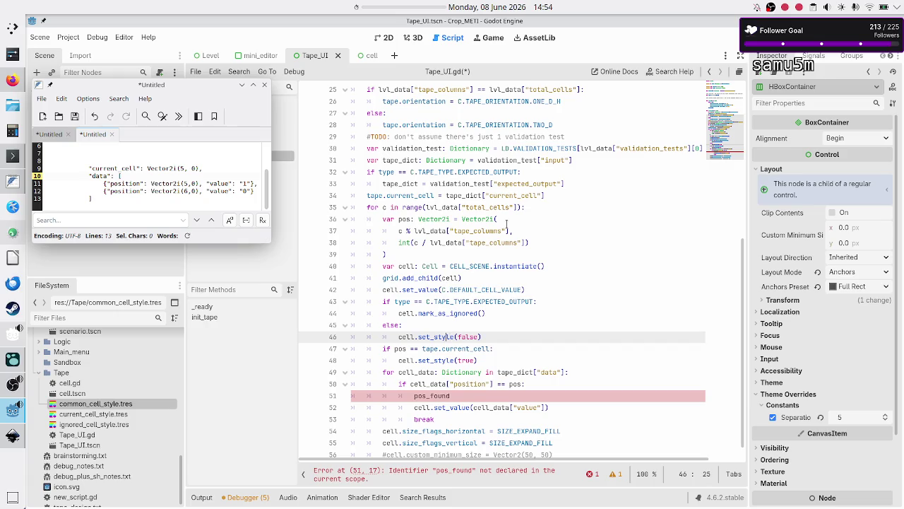
key("shift+Right")
key("shift+Right")
key("shift+Right")
key("shift+Right")
key("shift+Right")
key("shift+Right")
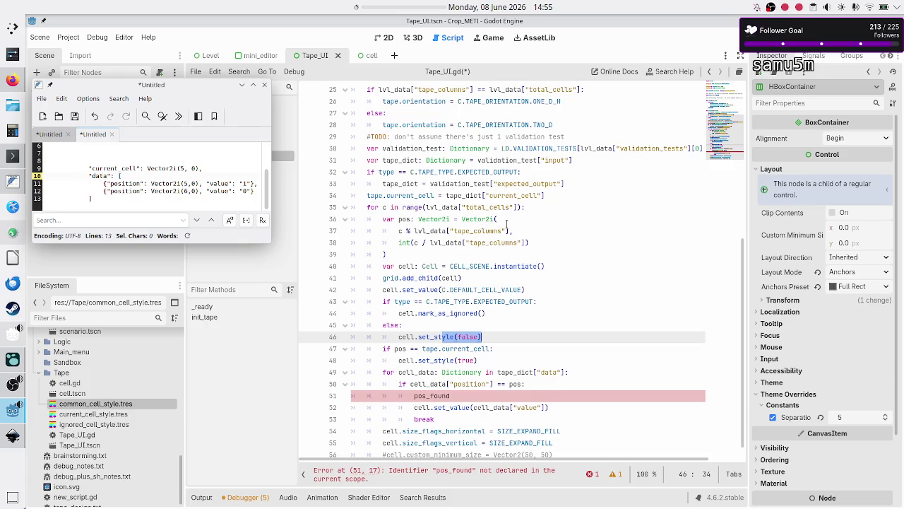
key("alt+Up")
key("alt+Down")
key("alt+Up")
key("alt+Down")
key("alt+Down")
key("alt+Up")
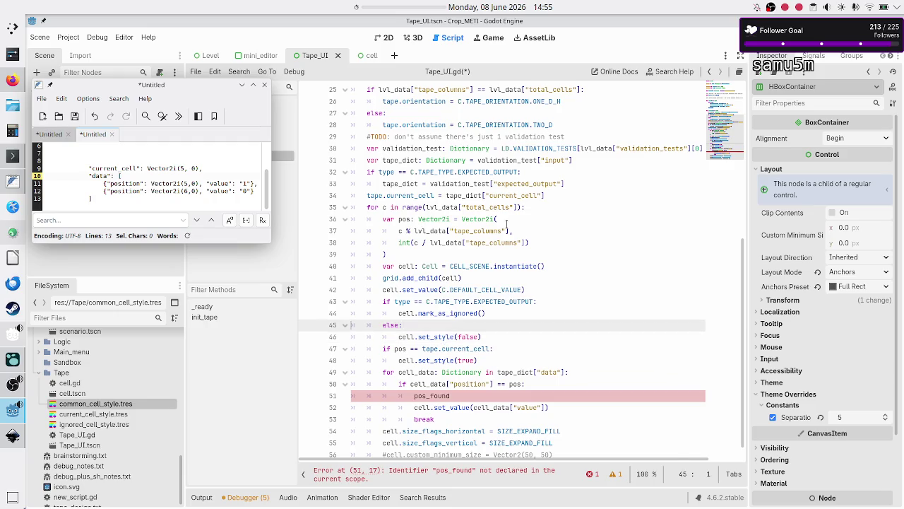
key("BackSpace")
key("BackSpace")
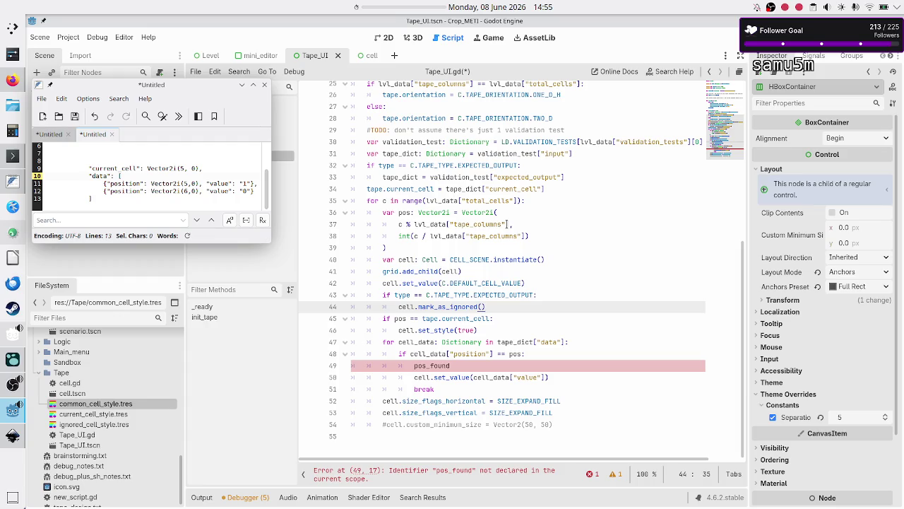
key("Up")
key("Up")
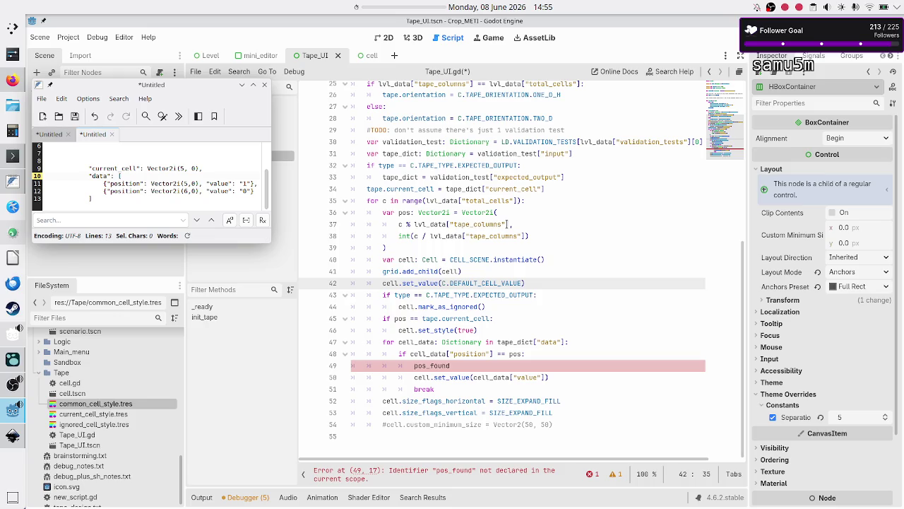
Step: Move the current-cell styling check out of the data loop to just after the break line
key("Down")
key("Down")
key("Down")
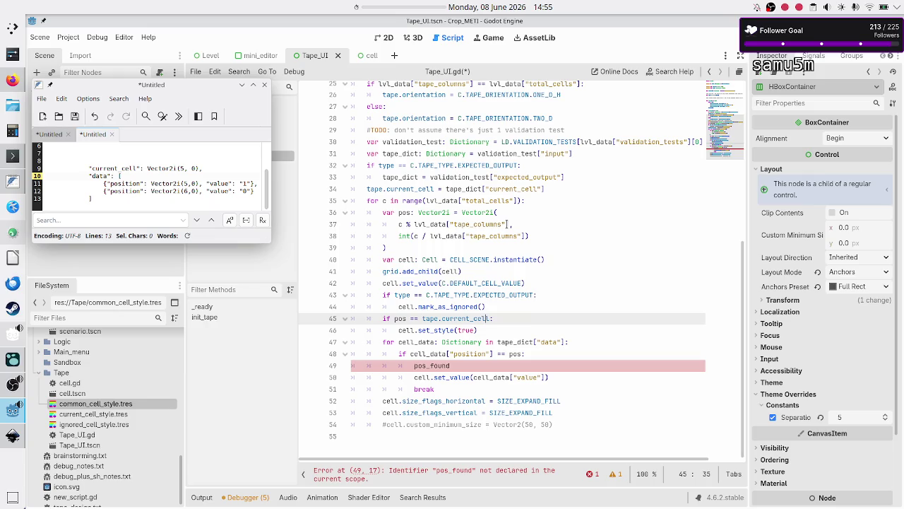
key("Home")
key("Home")
key("shift+Down")
key("shift+Down")
key("shift+Left")
key("shift+Left")
key("shift+Left")
key("BackSpace")
key("Home")
key("ctrl+shift+k")
key("Down")
key("Down")
key("Down")
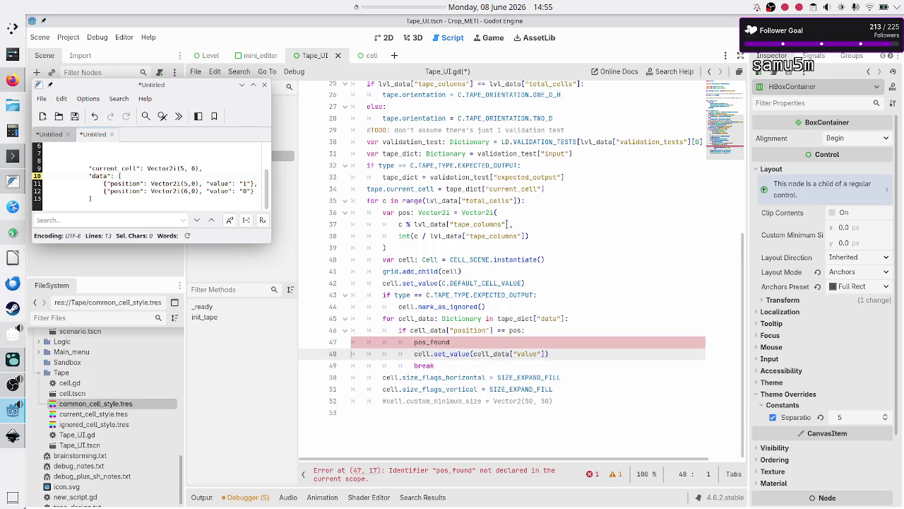
key("Down")
key("Down")
key("ctrl+v")
key("Down")
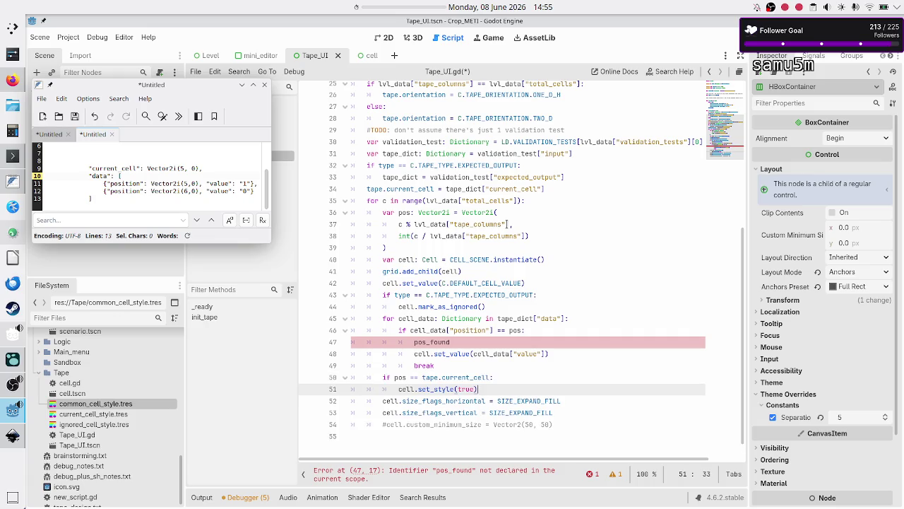
Step: Delete the stray pos_found line to clear the error
key("Up")
key("Up")
key("Up")
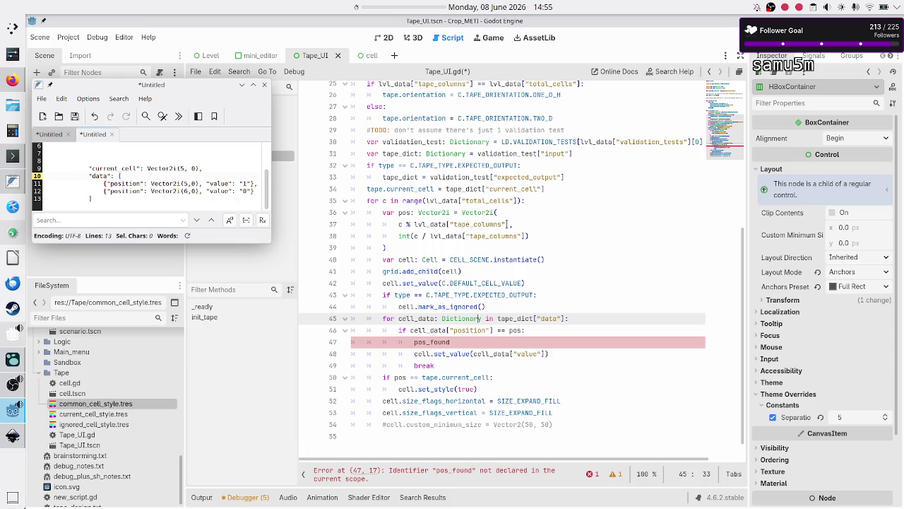
key("Down")
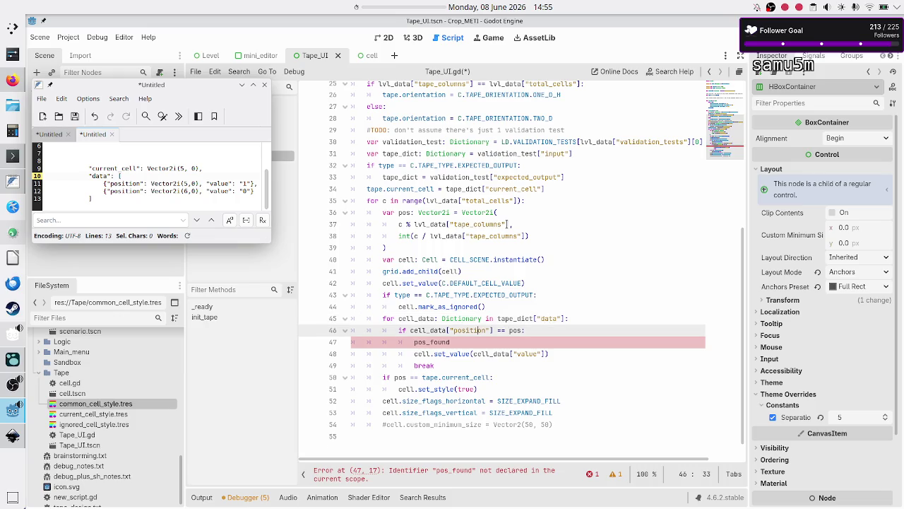
key("Down")
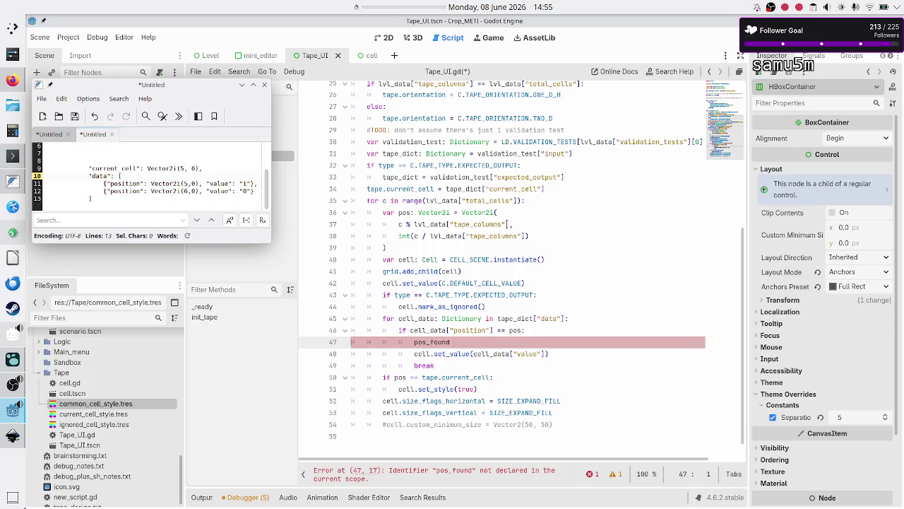
key("shift+Home")
key("ctrl+shift+k")
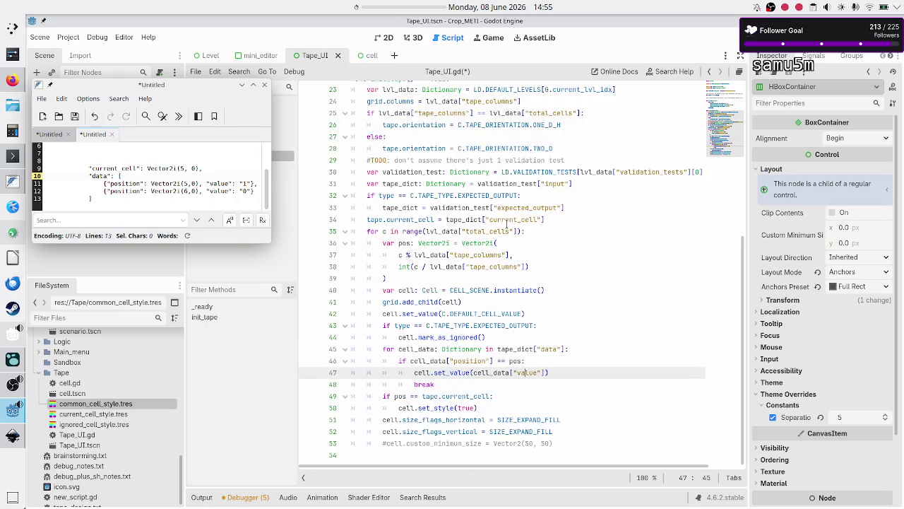
Step: Add cell.set_style(false) and a break after set_value in the data loop
key("Return")
type("cell.set_st")
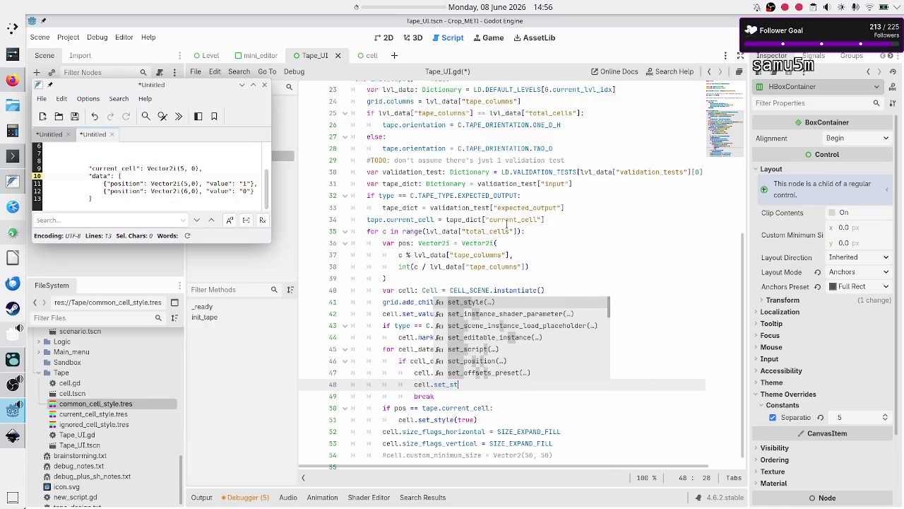
key("Return")
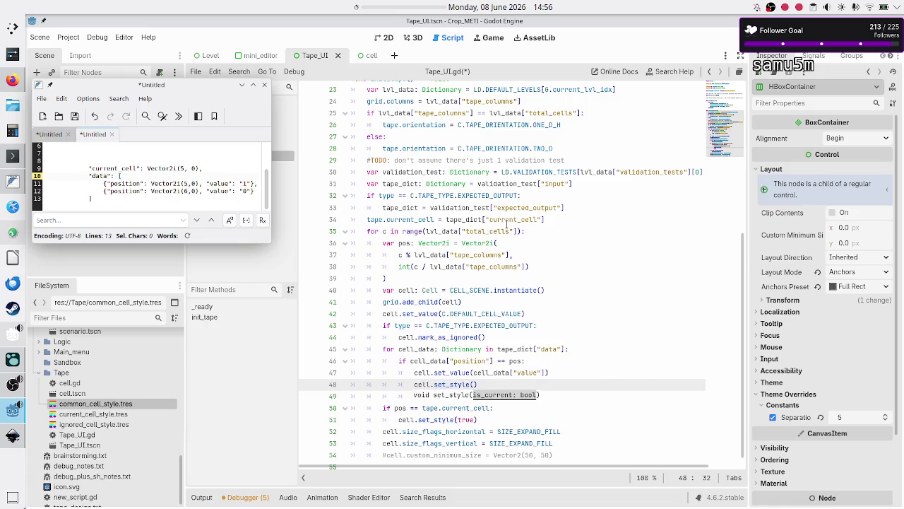
type("false")
key("End")
key("Return")
type("break")
Step: Review the expected-output check lines and the data loop header and body
key("Up")
key("Up")
key("Up")
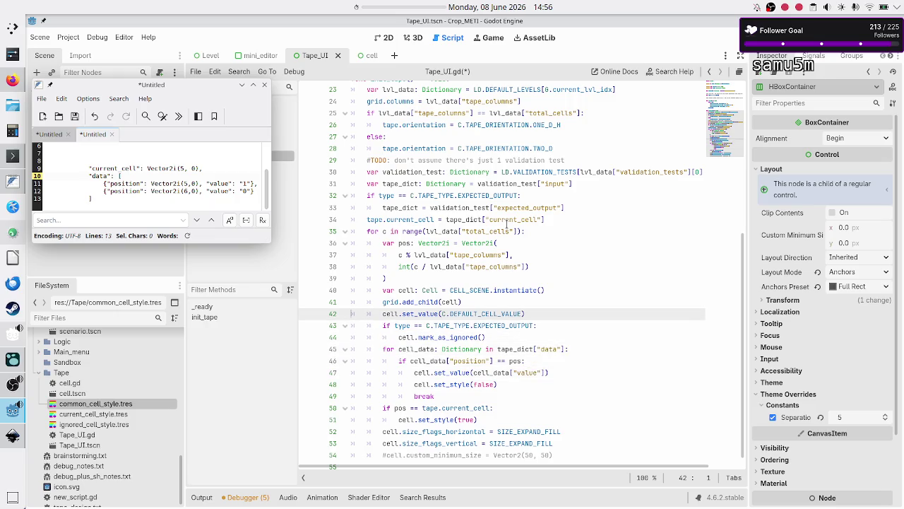
key("Down")
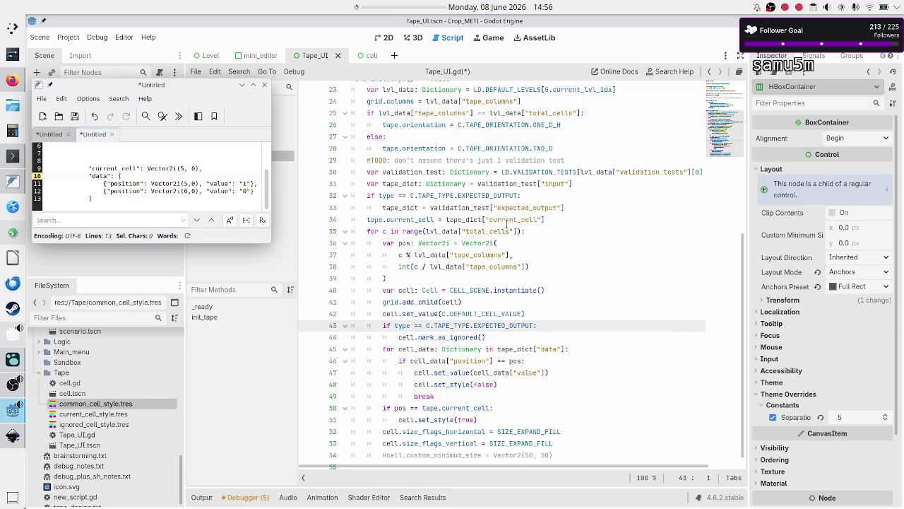
key("shift+Down")
key("shift+End")
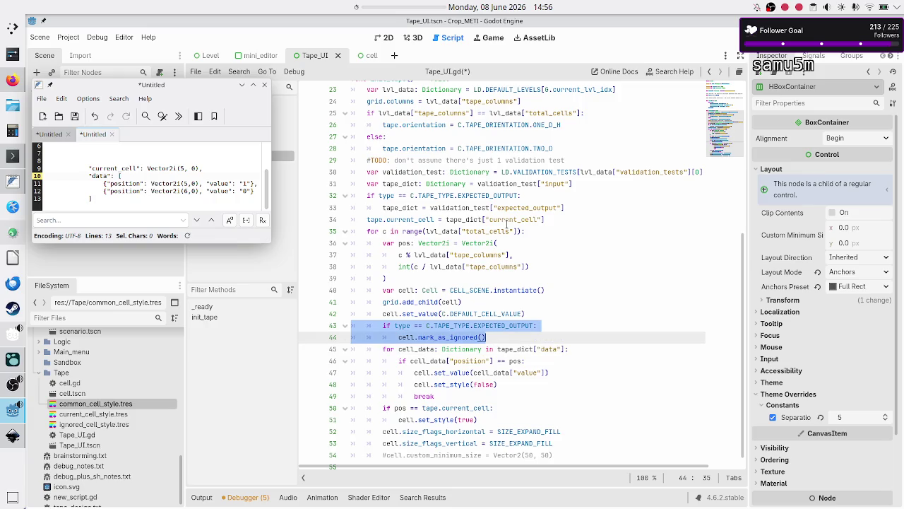
key("Home")
key("Down")
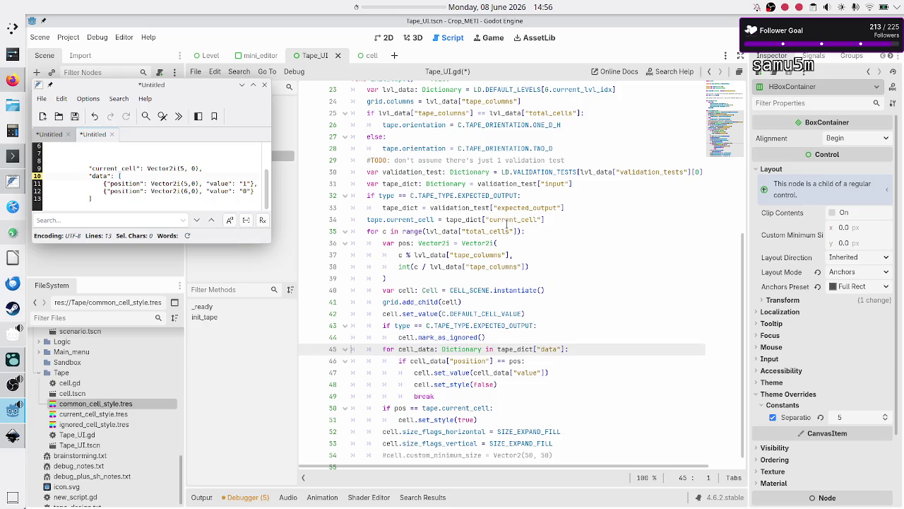
key("shift+Down")
key("shift+Down")
key("shift+Down")
key("shift+Down")
key("shift+Left")
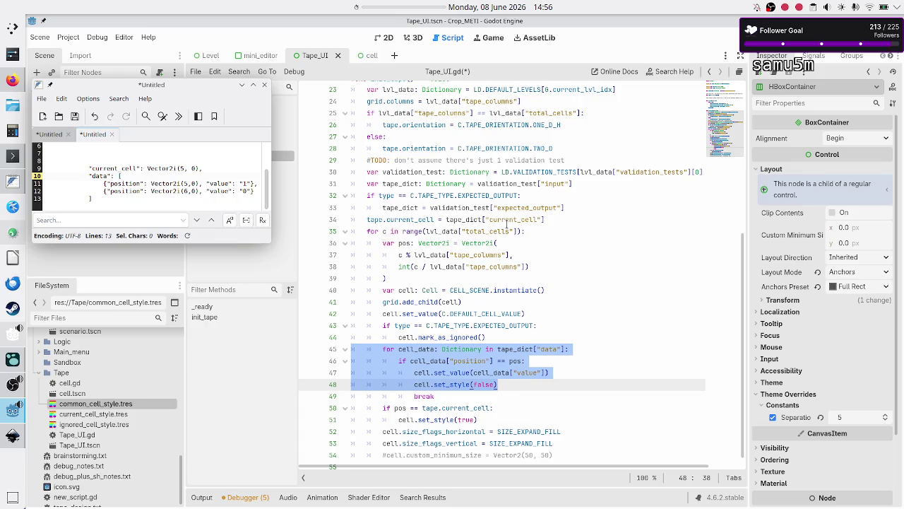
key("Up")
key("Up")
key("Up")
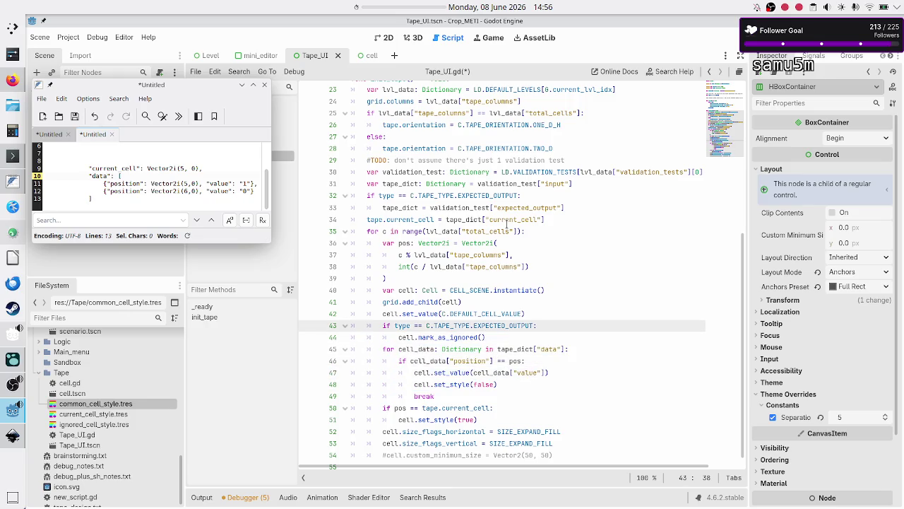
Step: Compare the mark_as_ignored block and set_style(false) call with the current-cell set_style(true) line
key("Down")
key("Up")
key("Home")
key("Home")
key("shift+Down")
key("shift+End")
key("Home")
key("Home")
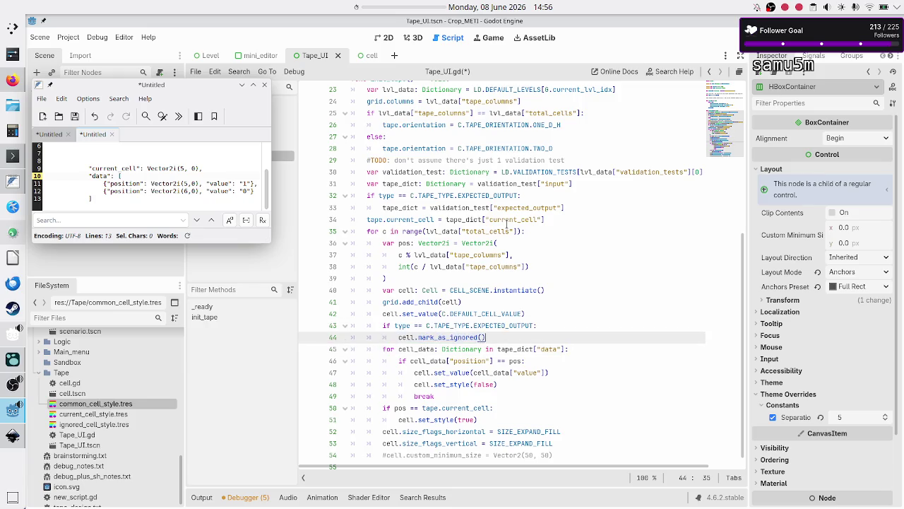
key("Down")
key("Down")
key("Down")
key("Down")
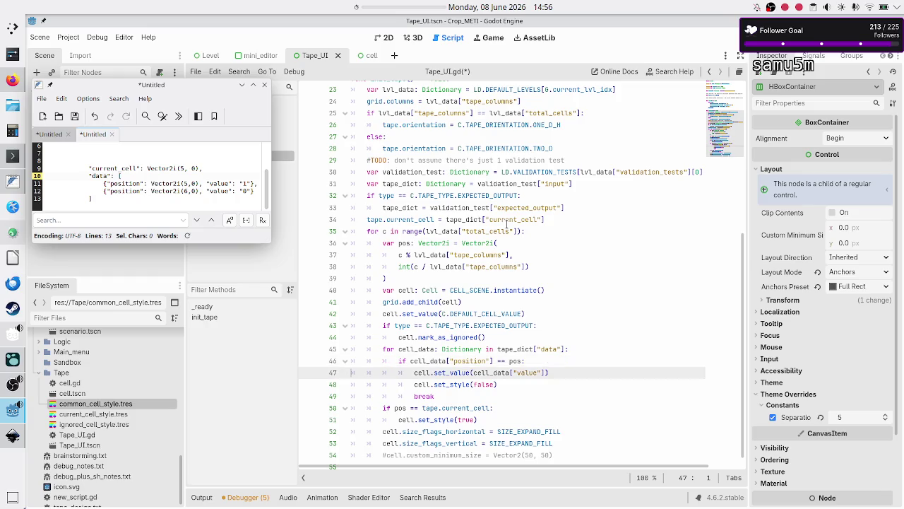
key("shift+End")
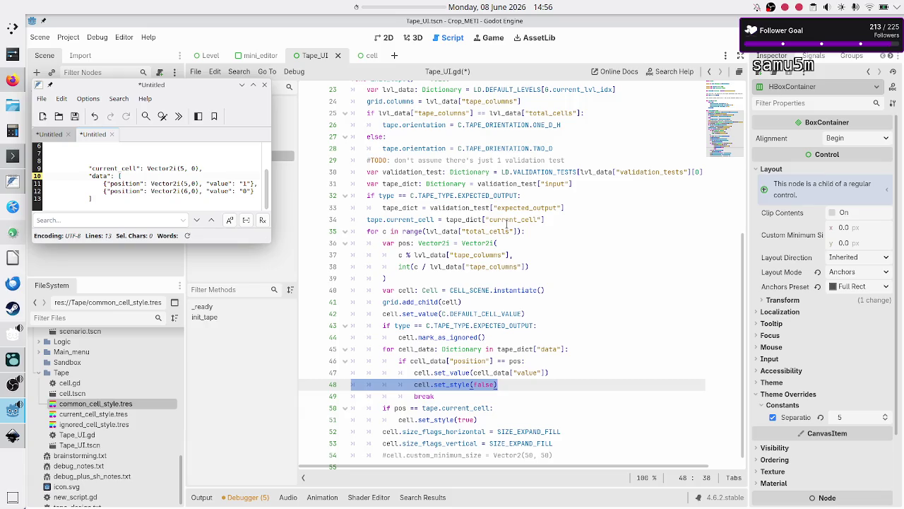
key("Down")
key("Down")
key("Down")
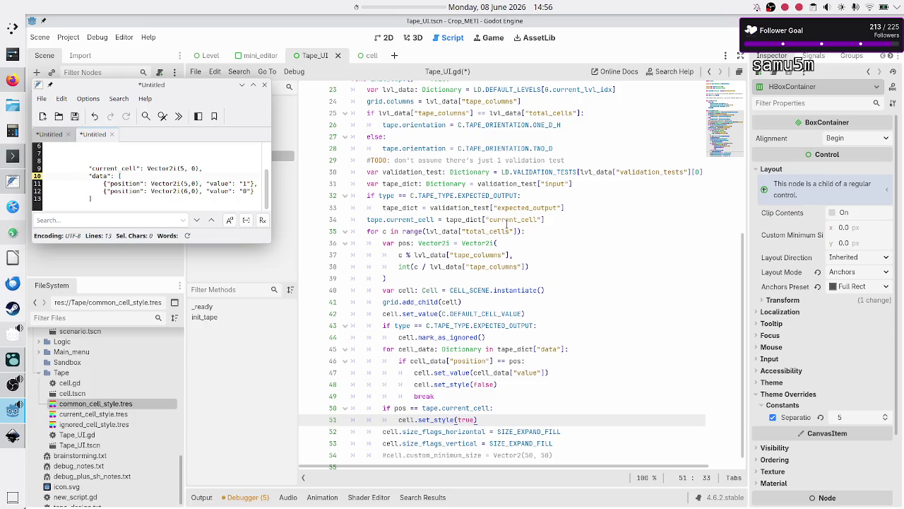
key("Up")
key("Up")
key("Up")
key("shift+Left")
key("shift+Left")
key("shift+Left")
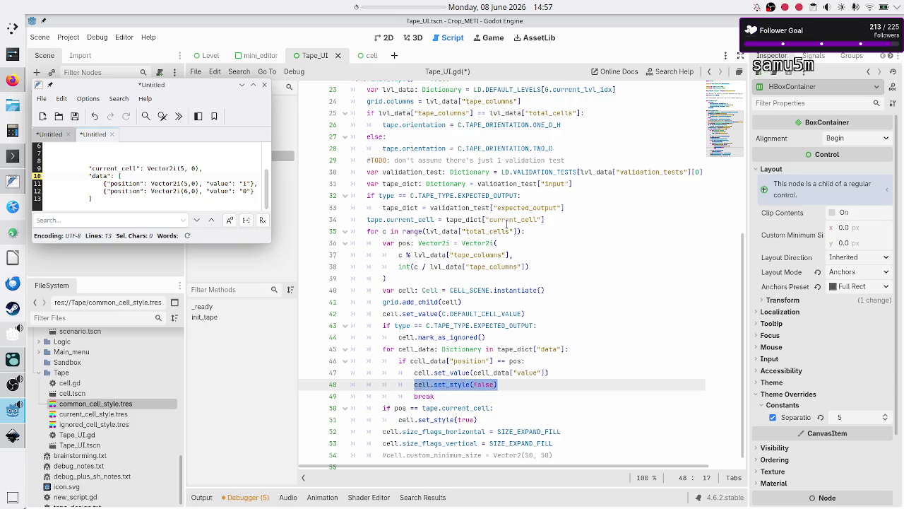
Step: Start a new line after mark_as_ignored(), aligned with the if, for an else branch
key("Down")
key("Up")
key("Up")
key("Up")
key("Home")
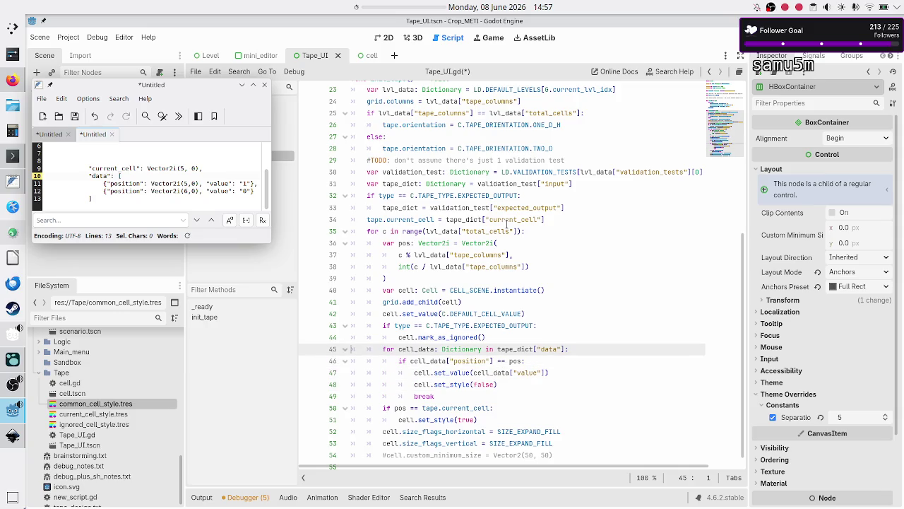
key("Up")
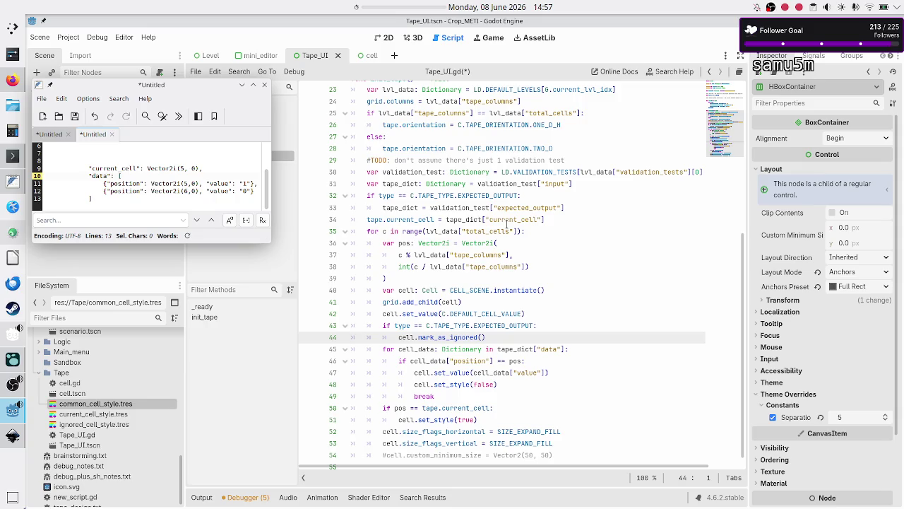
key("Up")
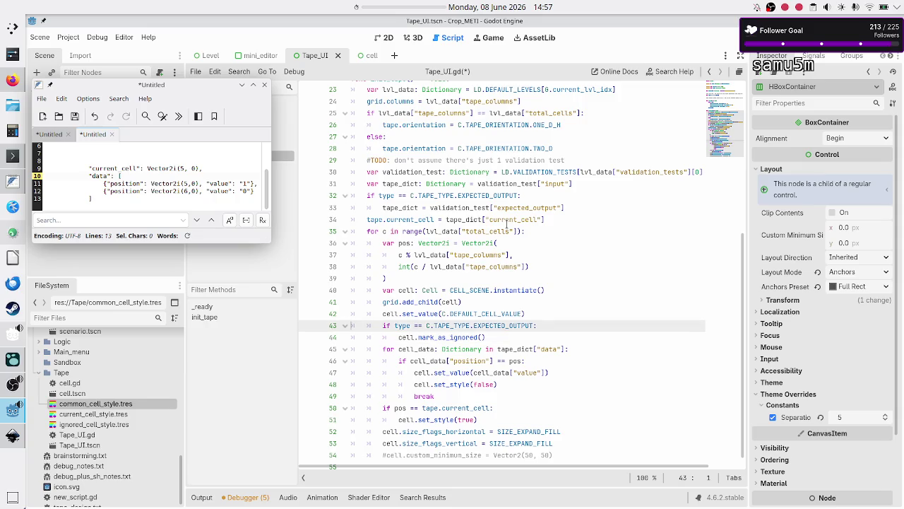
key("Down")
key("End")
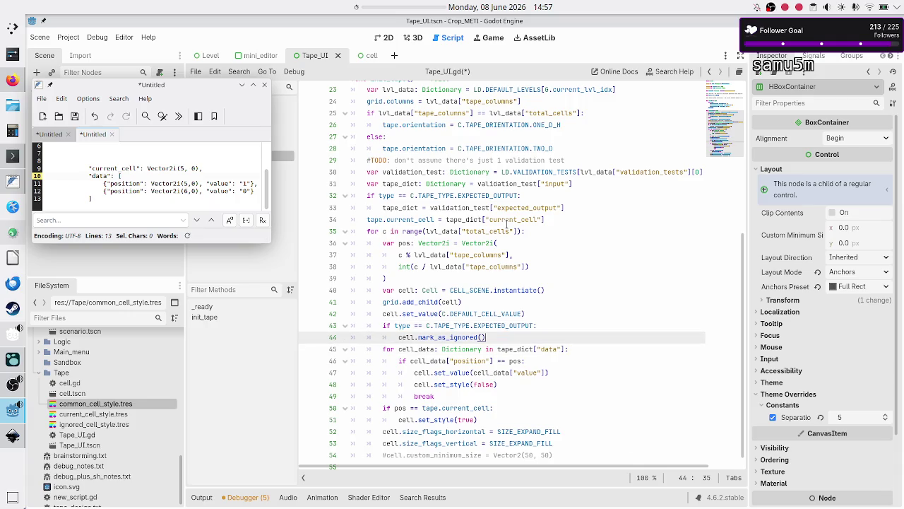
key("Return")
key("BackSpace")
Step: Add an else branch calling cell.set_style(false), then run and close the game to test it
type("else:")
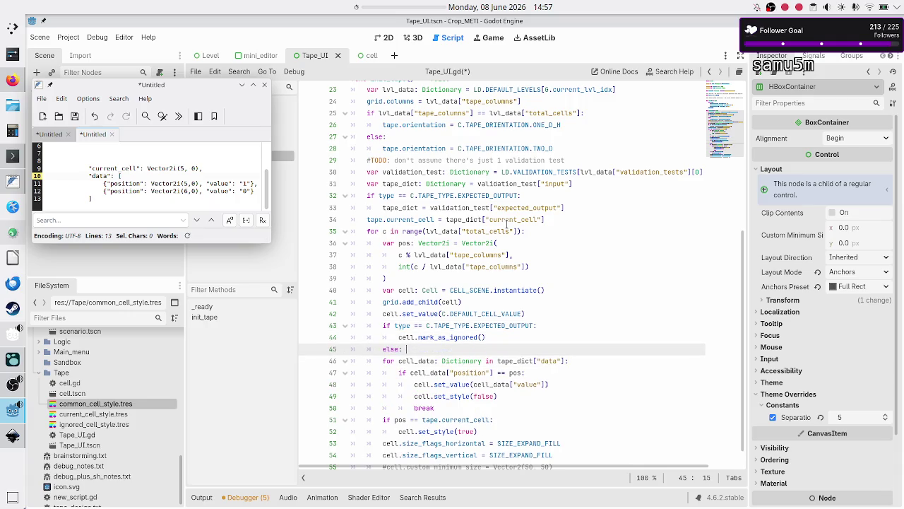
key("Return")
type("cell.set_style(false)")
key("Down")
key("Down")
key("Down")
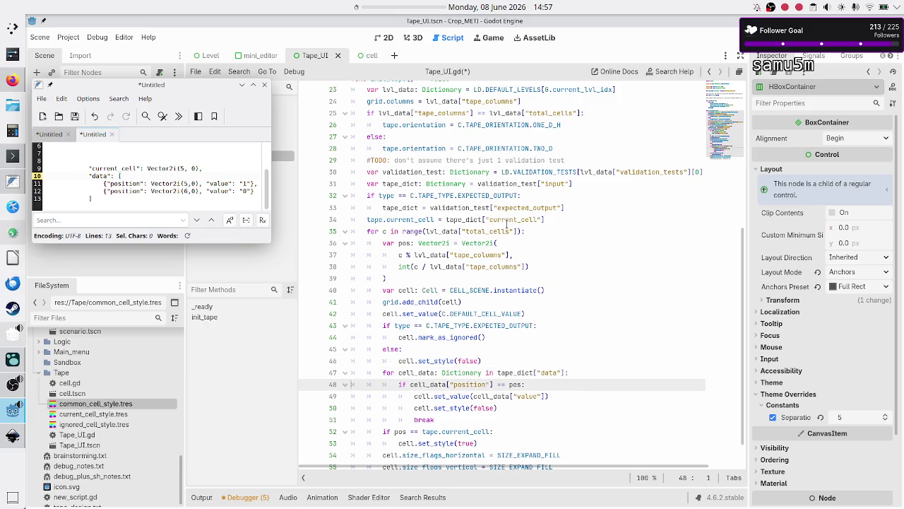
key("Home")
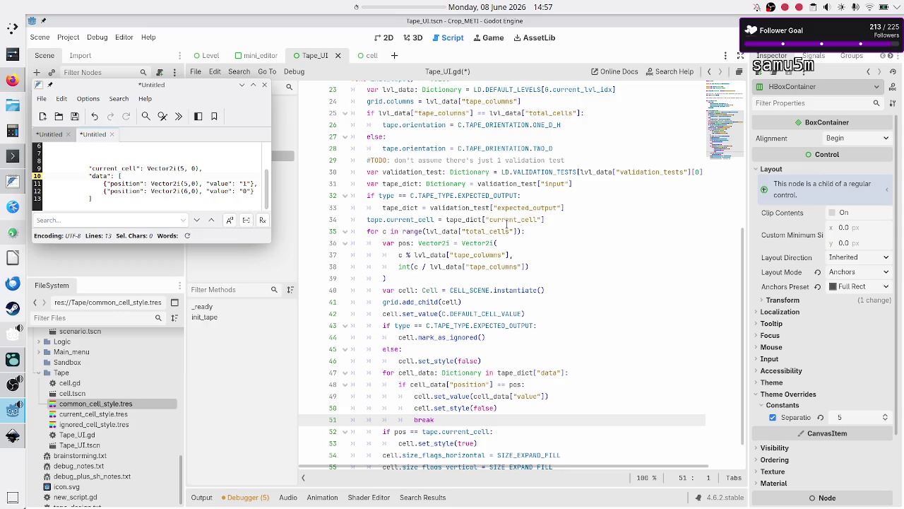
key("F5")
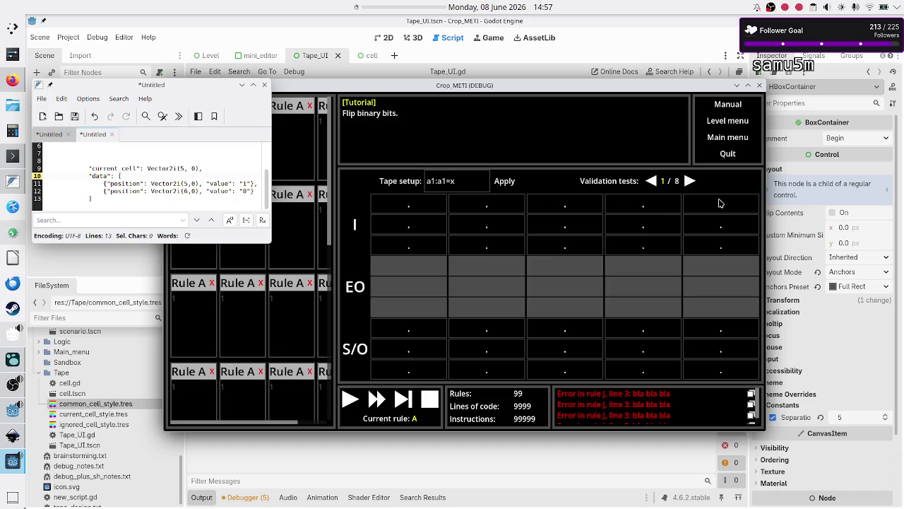
left_click(760, 85)
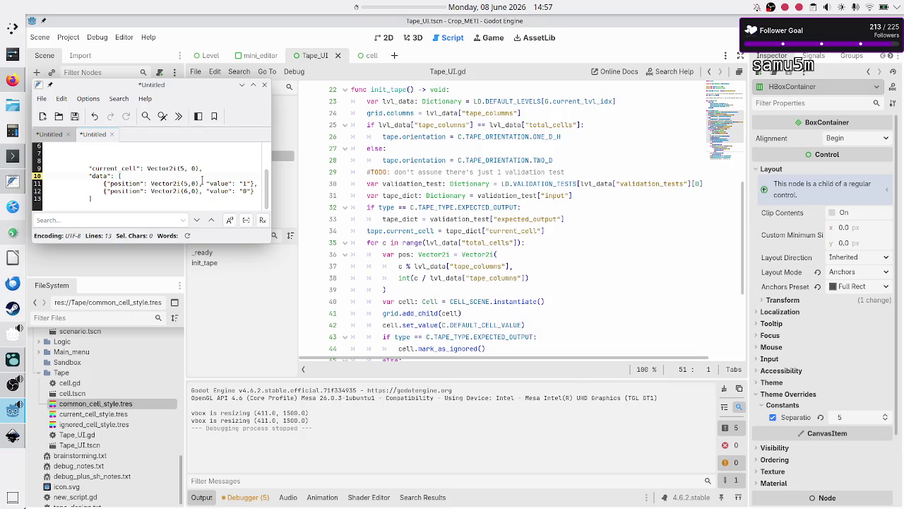
Step: Check the pos variable on line 36 and minimize the FeatherPad notes window
left_click(473, 207)
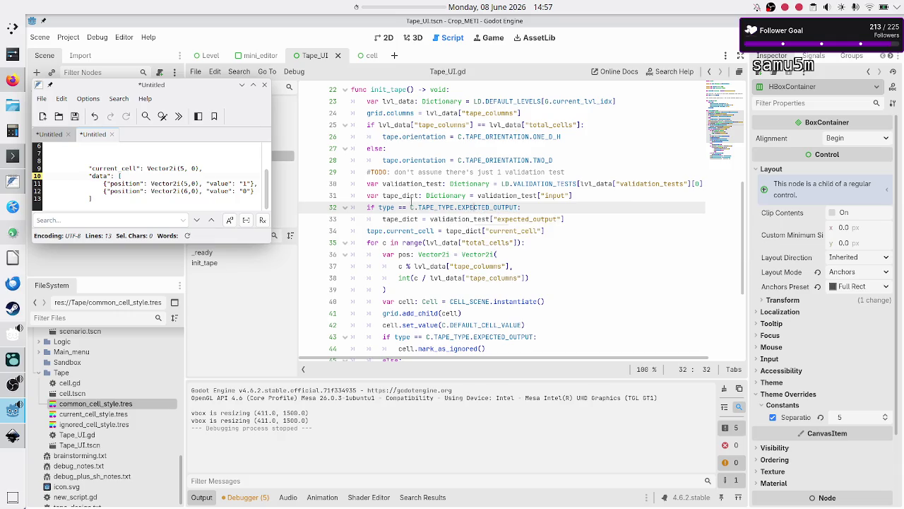
double_click(401, 253)
left_click(444, 254)
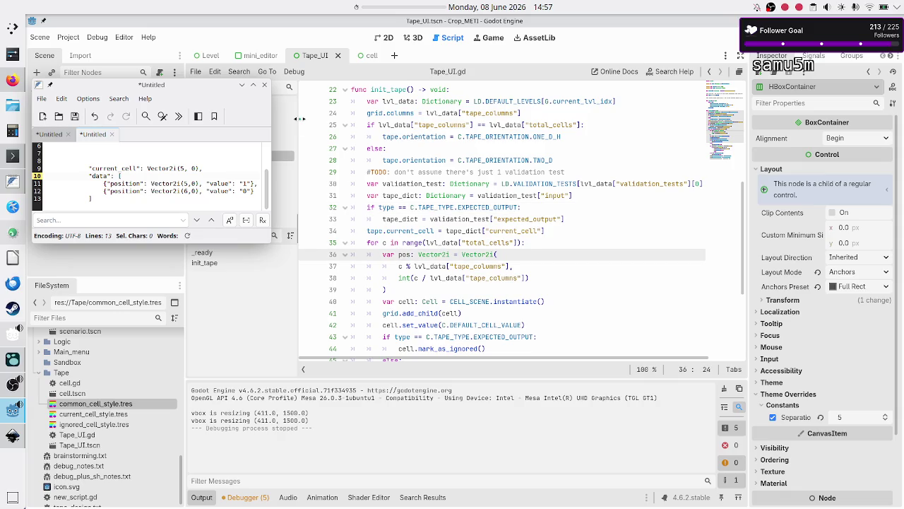
left_click(242, 86)
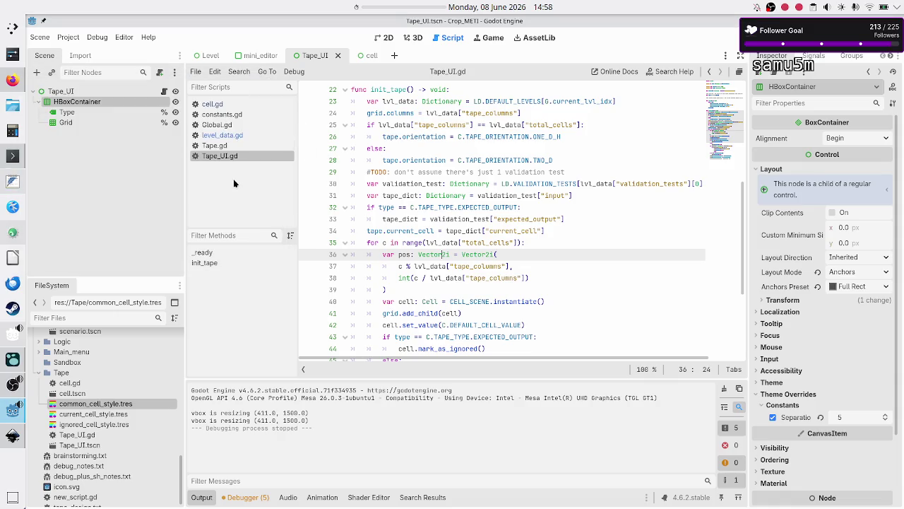
Step: Open level_data.gd and inspect the tutorial level's total_cells and tape_columns values
left_click(248, 138)
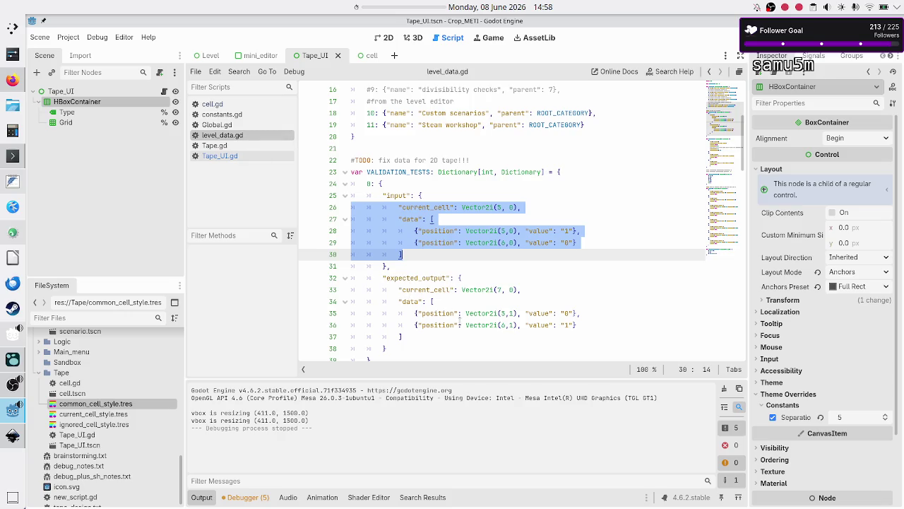
scroll(460, 320, "down", 6)
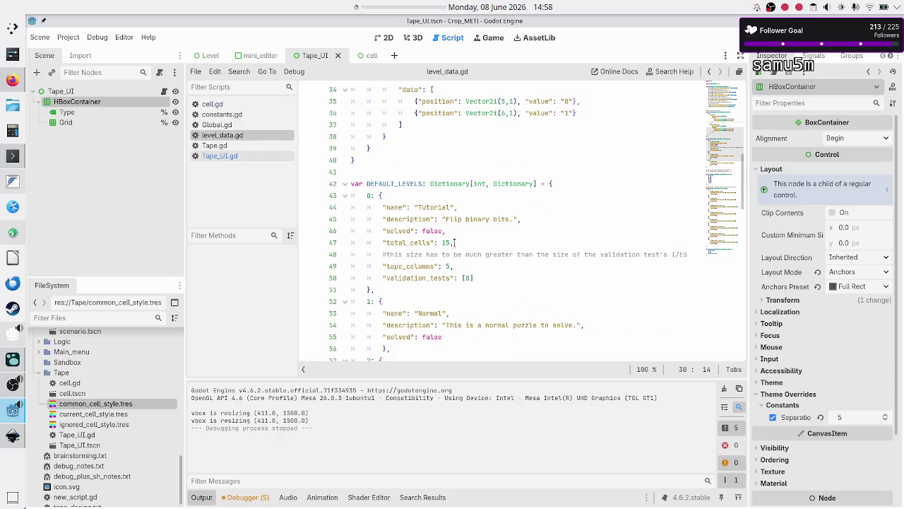
left_click(445, 242)
double_click(446, 266)
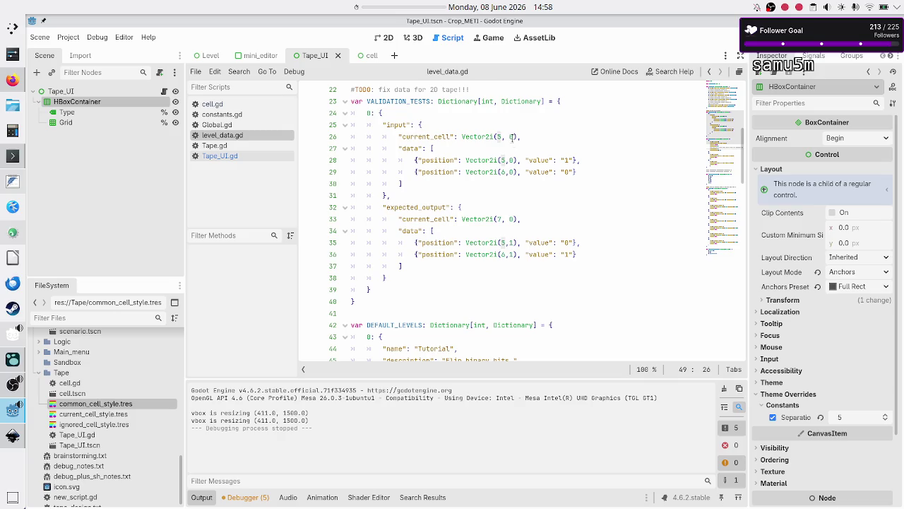
Step: Shift the first test's input positions to x 2 and 3 and expected current_cell x to 4
left_click(497, 136)
type("2")
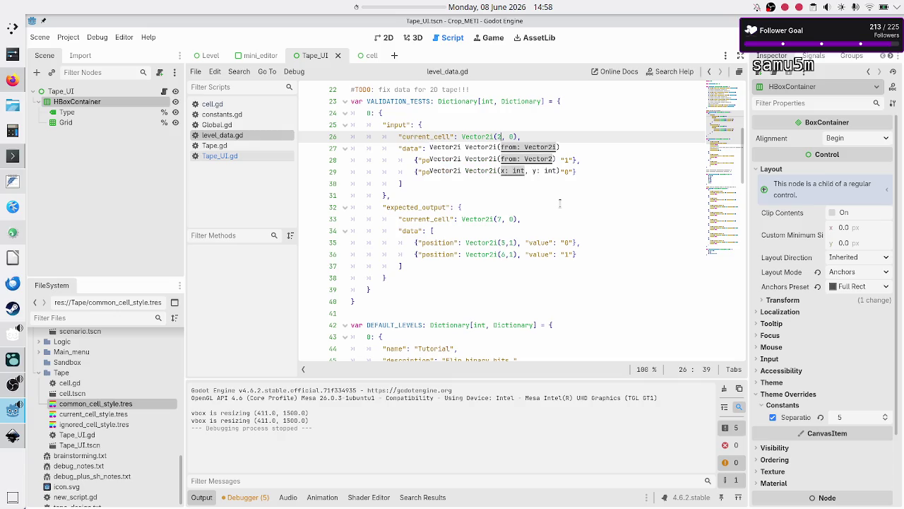
key("Down")
key("Down")
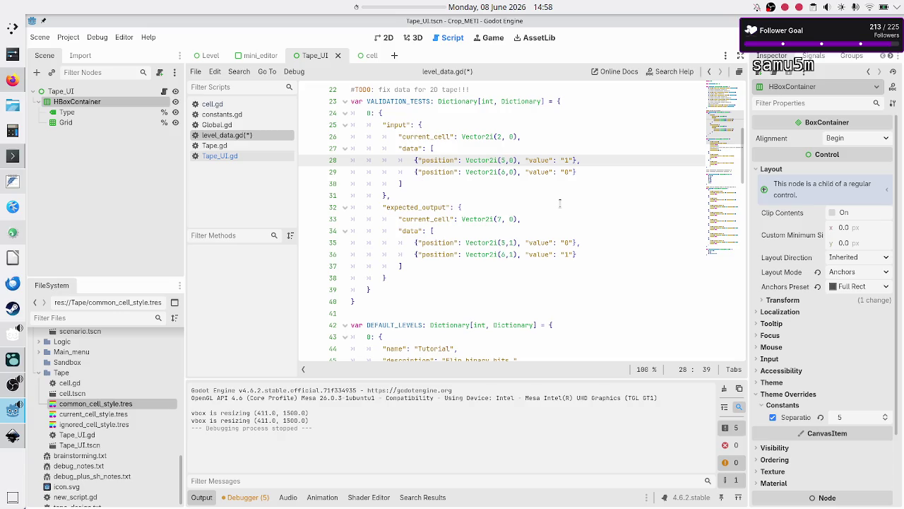
key("BackSpace")
type("2")
key("Down")
key("BackSpace")
type("3")
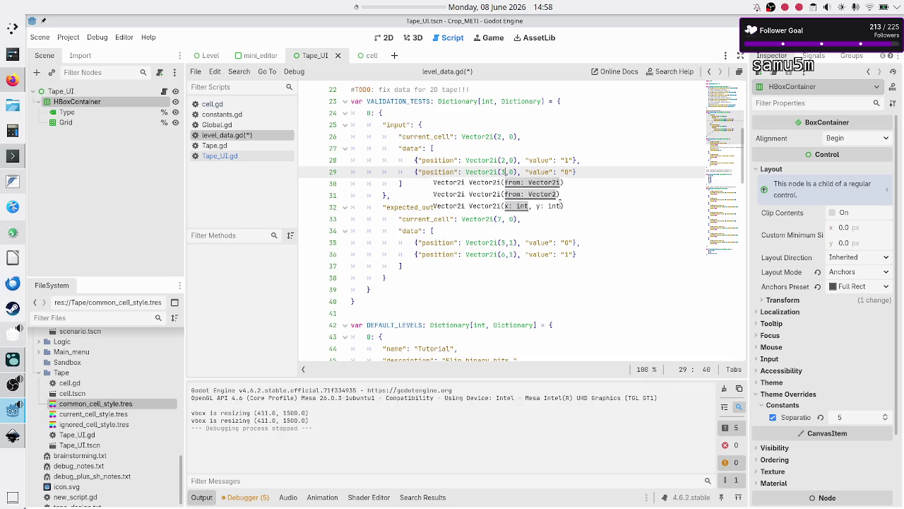
key("Down")
key("Down")
key("Down")
key("Down")
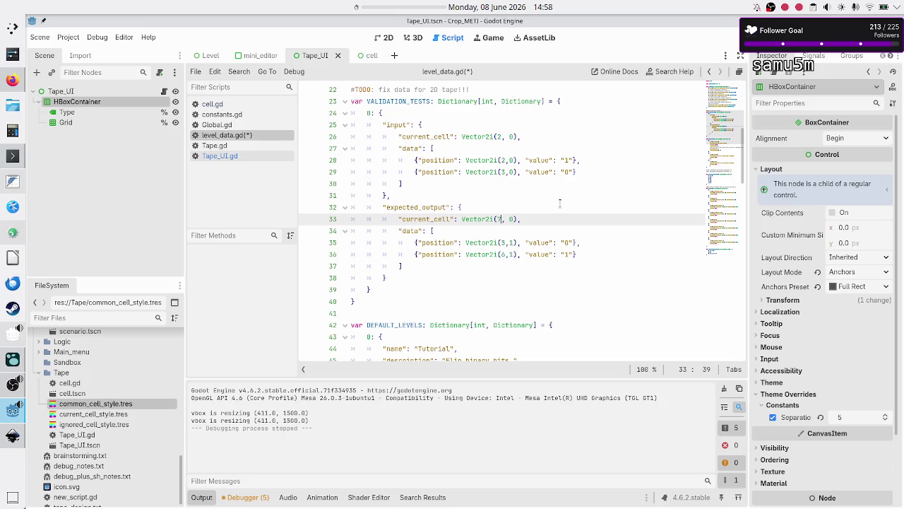
key("BackSpace")
type("4")
Step: Set the second expected-output position's x to 4, then save and run the game
key("Down")
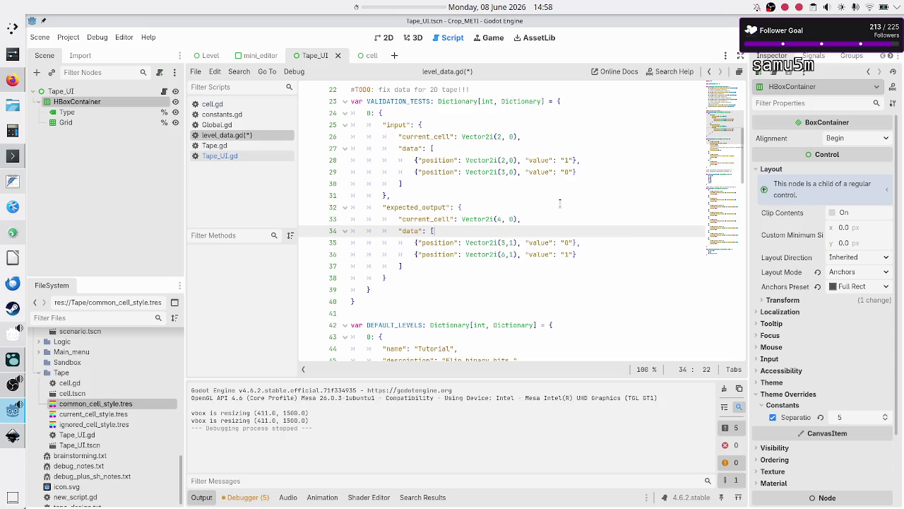
key("Down")
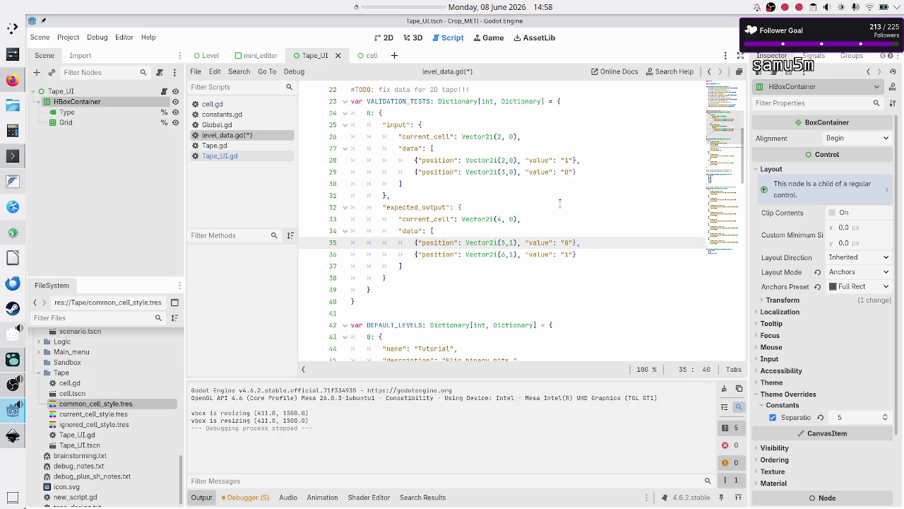
key("Down")
key("BackSpace")
type("4")
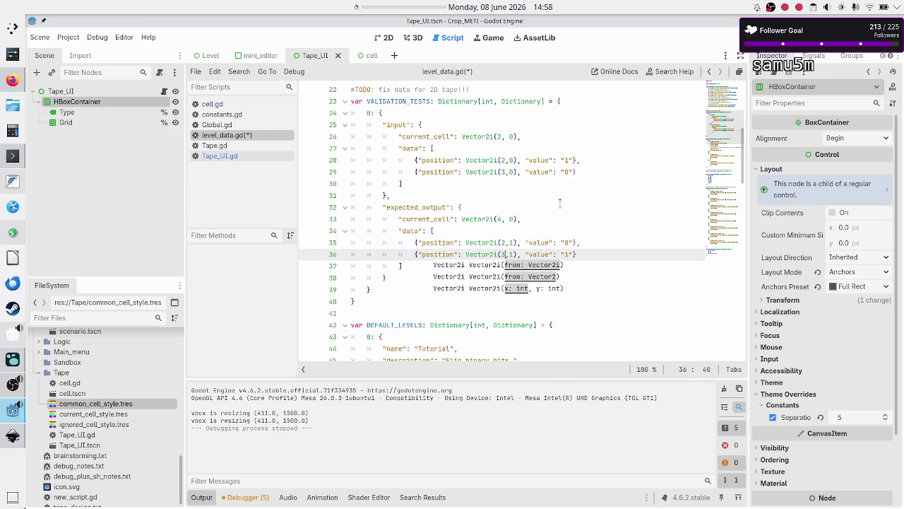
key("F6")
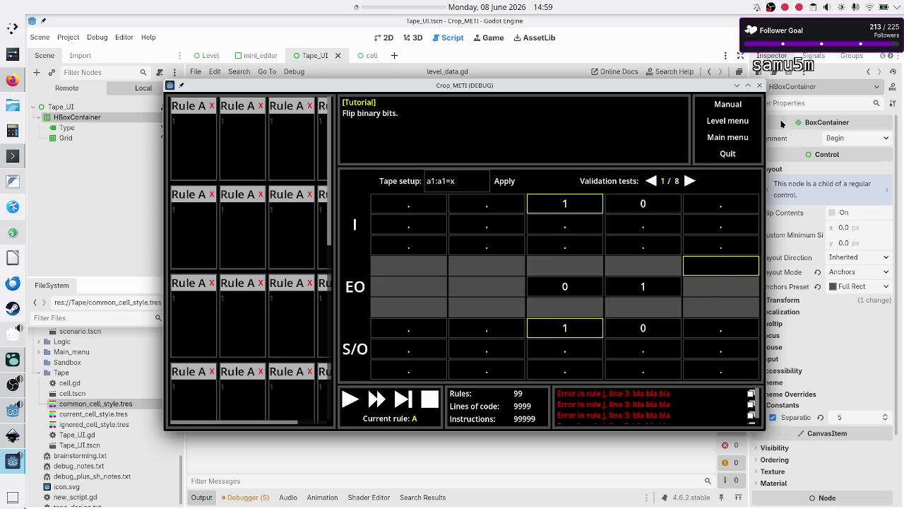
Step: Change the expected current_cell on line 33 to Vector2i(4, 1), rerun, and maximize the game window
left_click(760, 85)
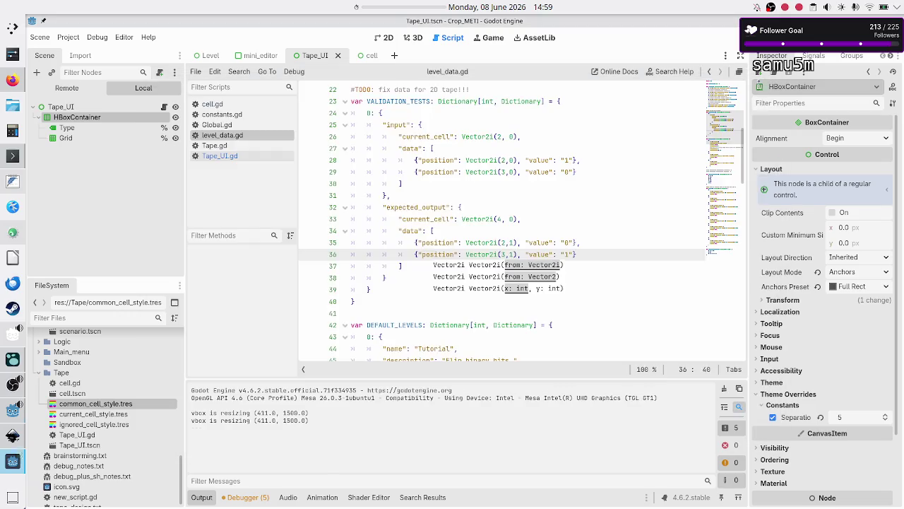
left_click(601, 247)
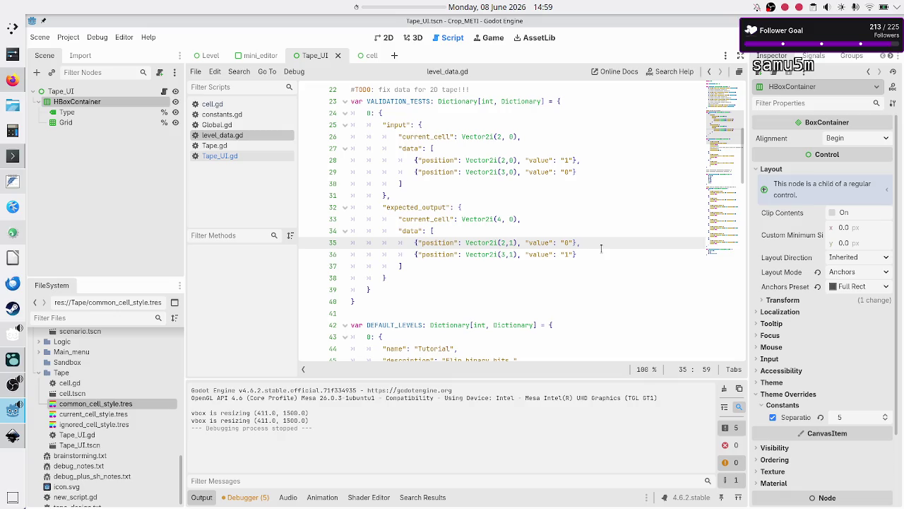
key("Up")
key("Up")
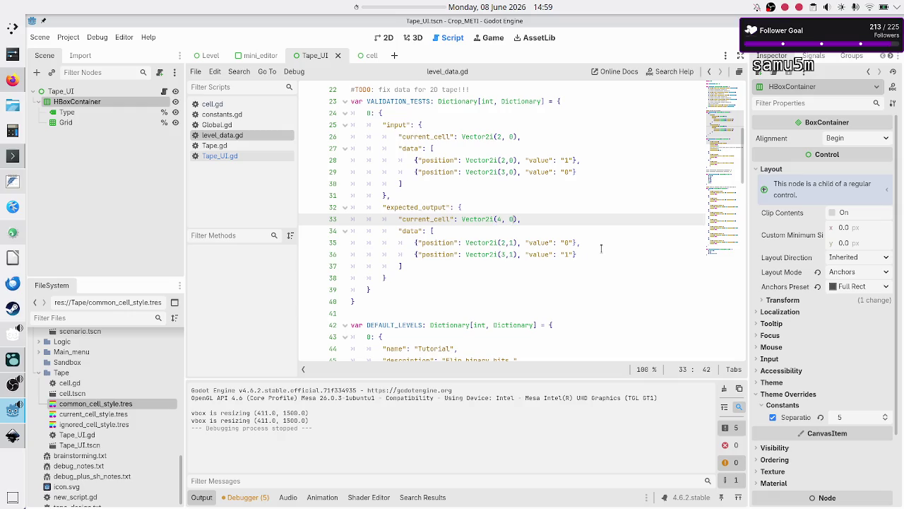
key("Left")
key("Left")
key("BackSpace")
type("1")
key("F6")
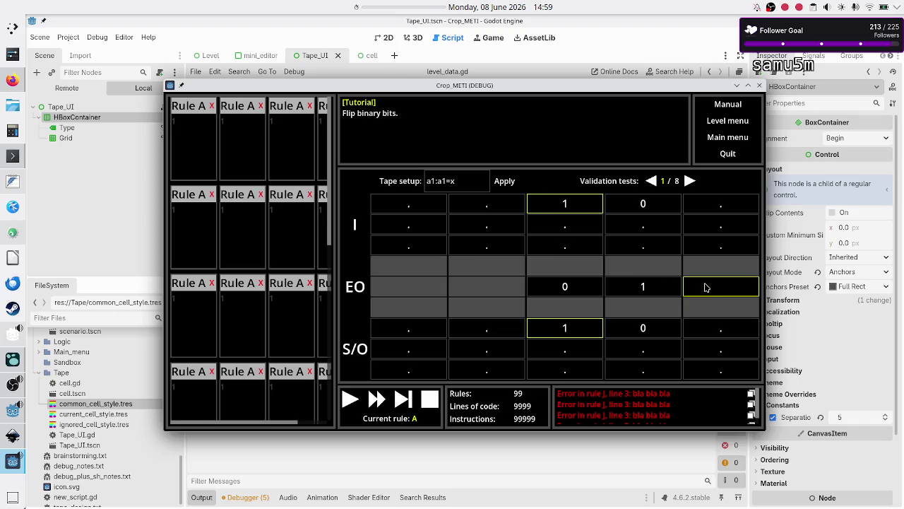
left_click(749, 87)
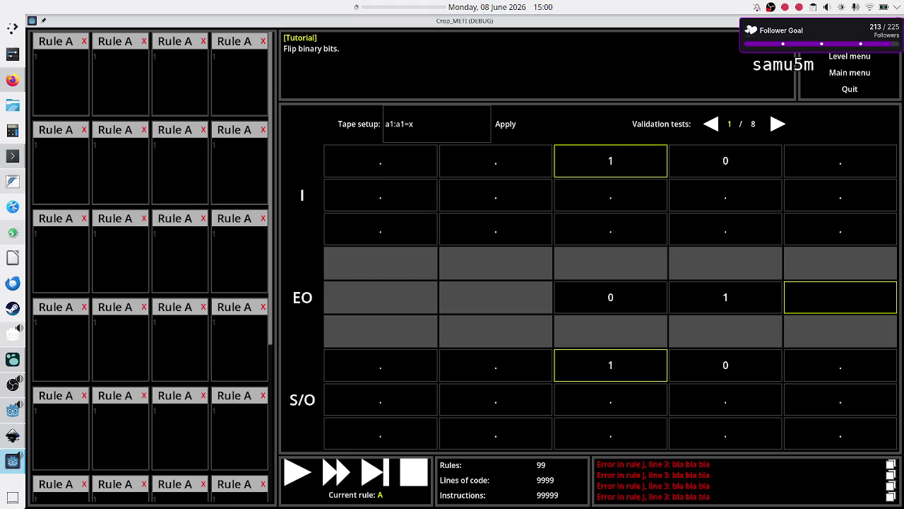
Step: Delete the '.' from DEFAULT_CELL_VALUE in constants.gd and rerun the game
key("alt+F4")
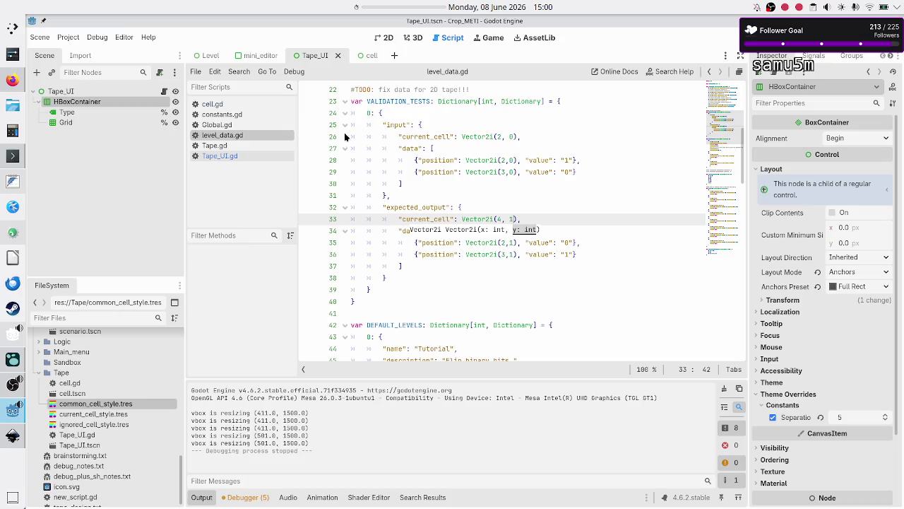
left_click(225, 104)
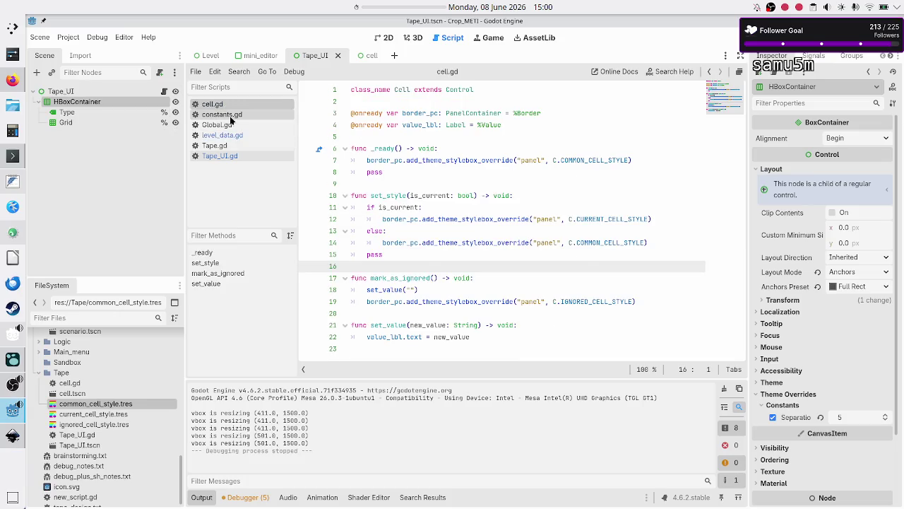
left_click(229, 116)
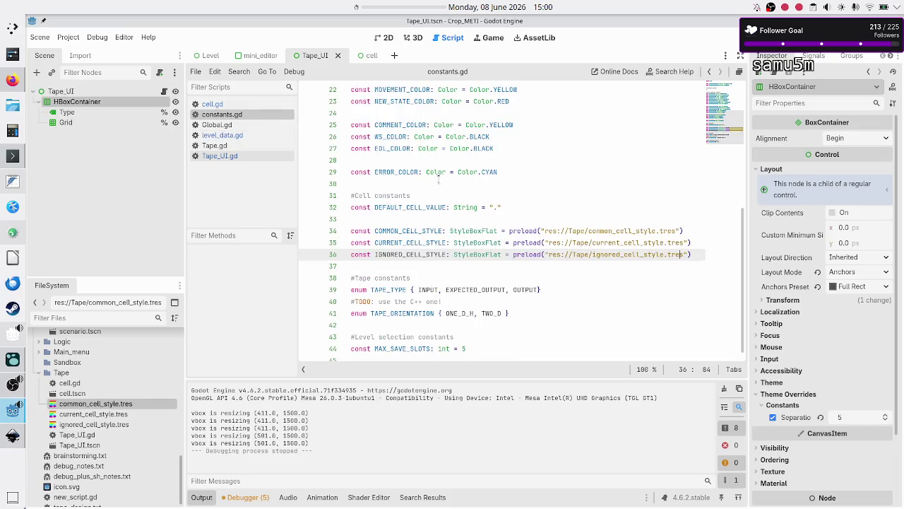
left_click(517, 207)
key("BackSpace")
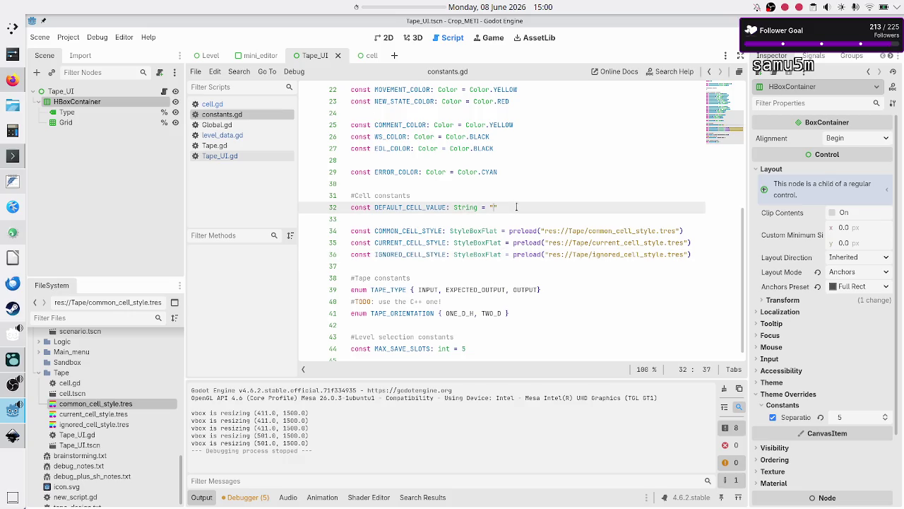
key("F6")
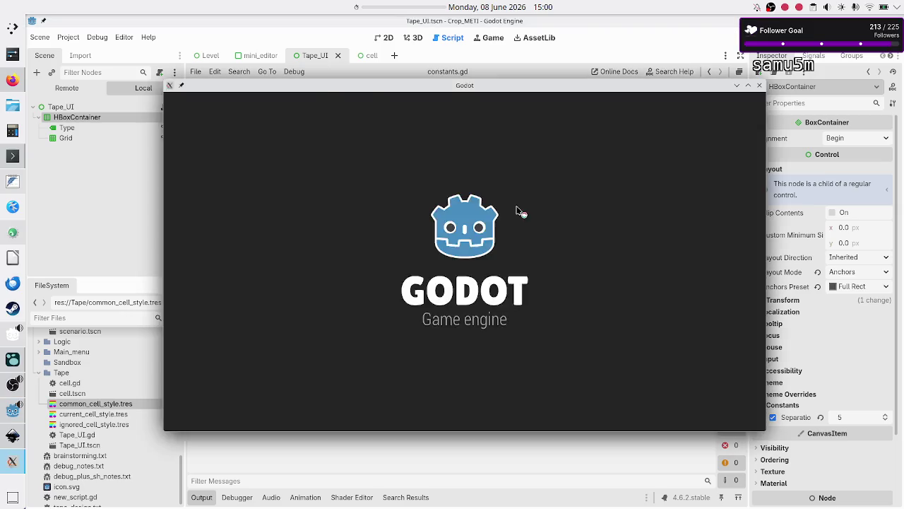
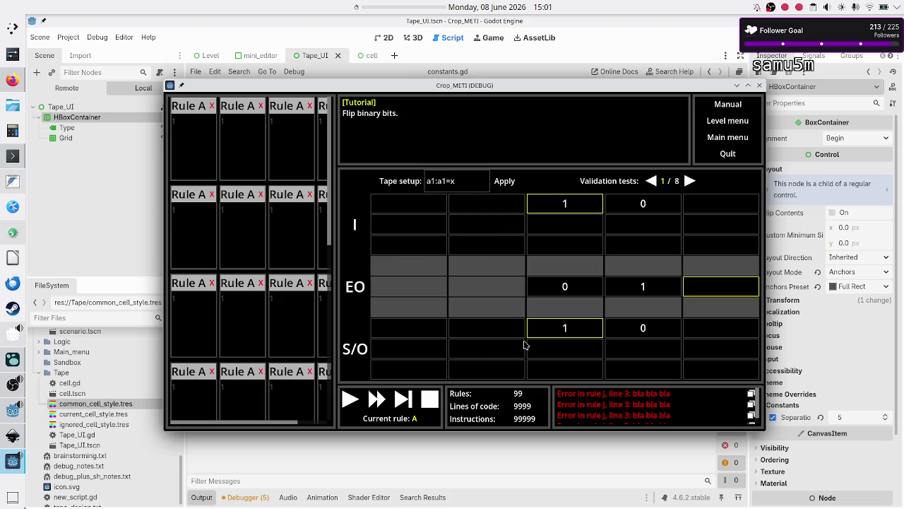
Step: Select the first Rule A card and start a test run of the program
left_click(192, 136)
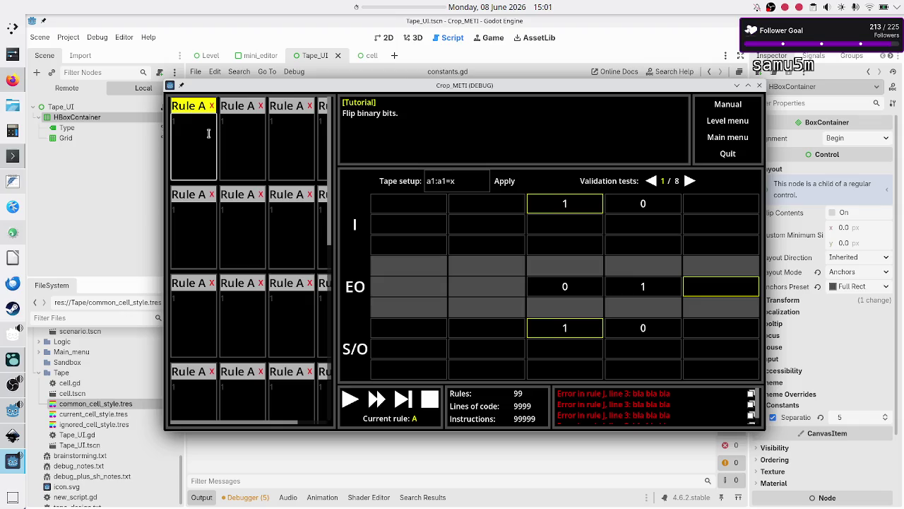
left_click(13, 82)
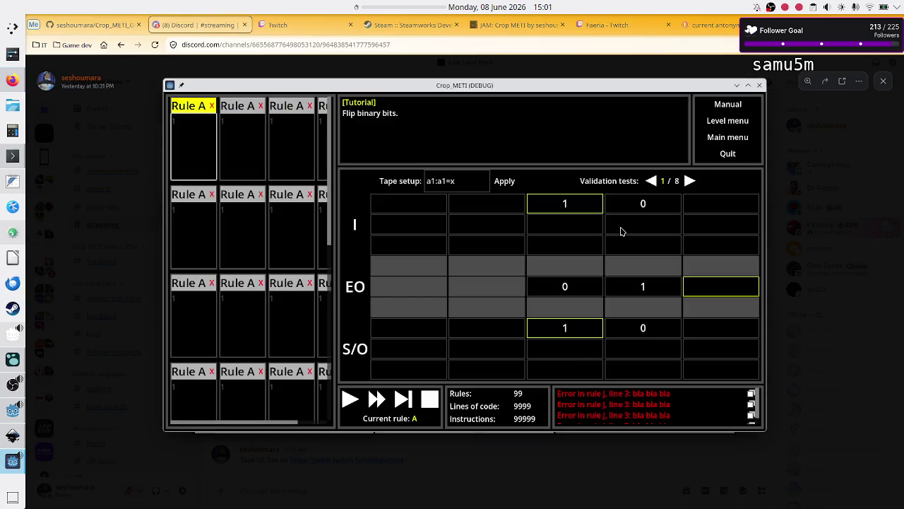
left_click(350, 400)
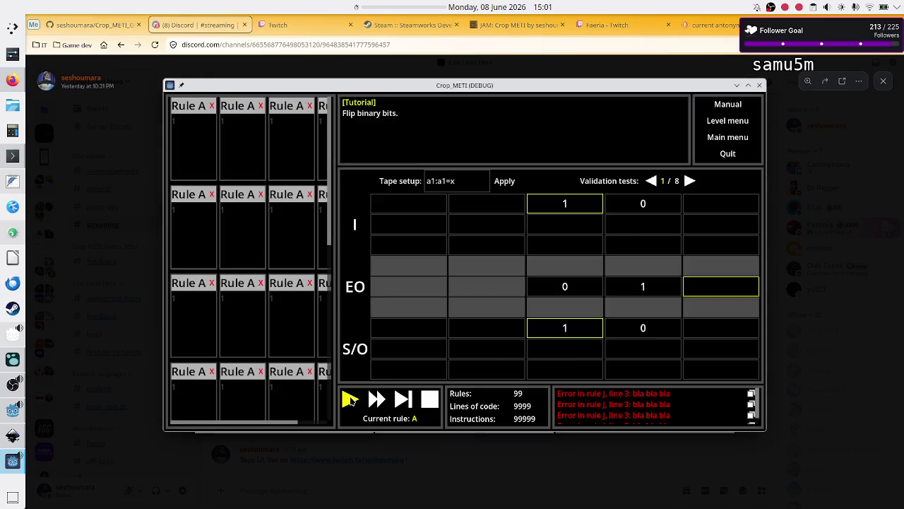
Step: Enter rule lines a1R, a0R and a in the first Rule A card, run it, then return to the level menu
left_click(190, 145)
type("a1R")
key("Return")
type("a0")
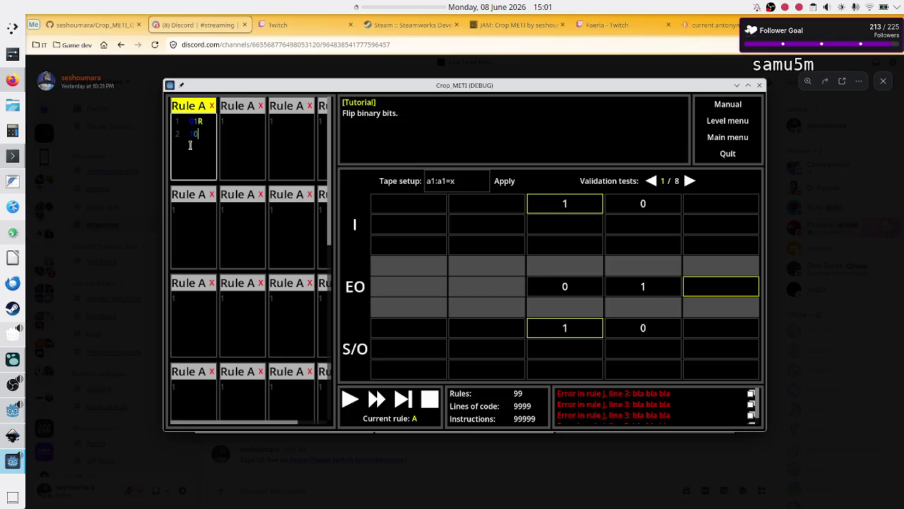
type("R")
key("Return")
type("a")
left_click(348, 398)
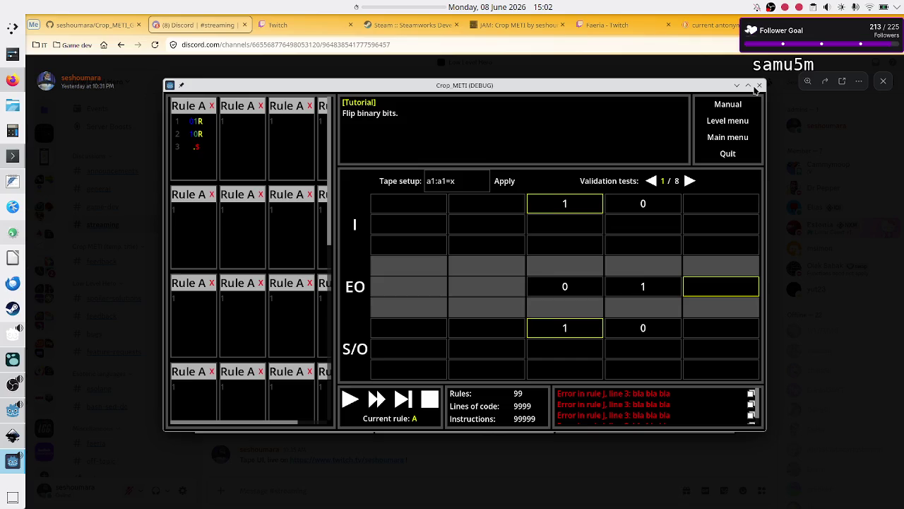
left_click(735, 126)
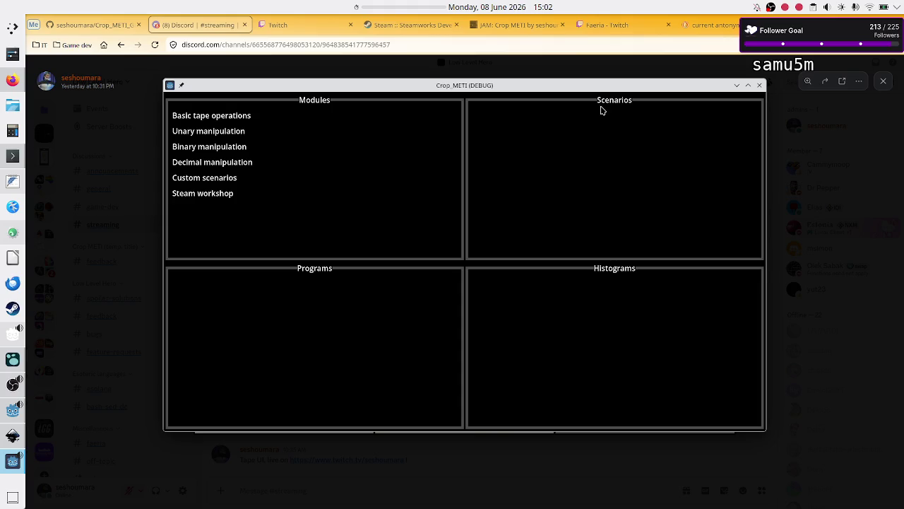
Step: Choose the Basic tape operations module and its Tutorial scenario
left_click(239, 119)
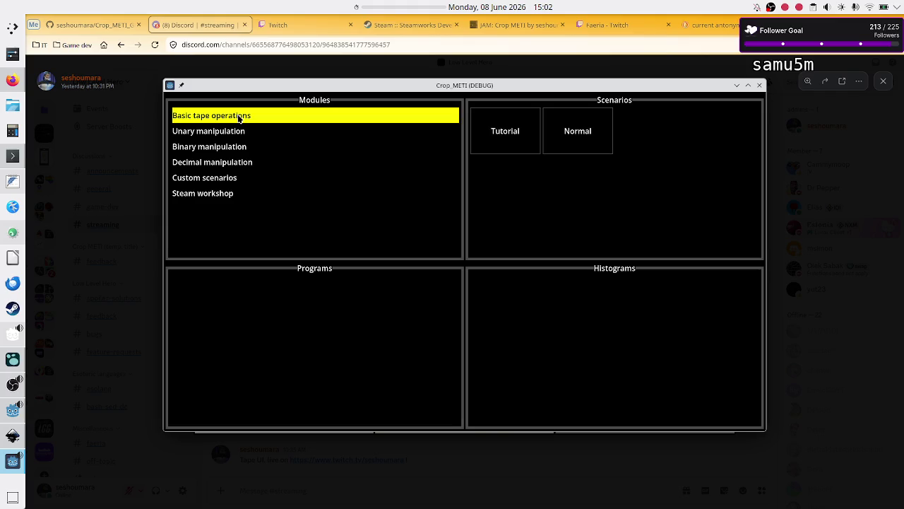
left_click(498, 139)
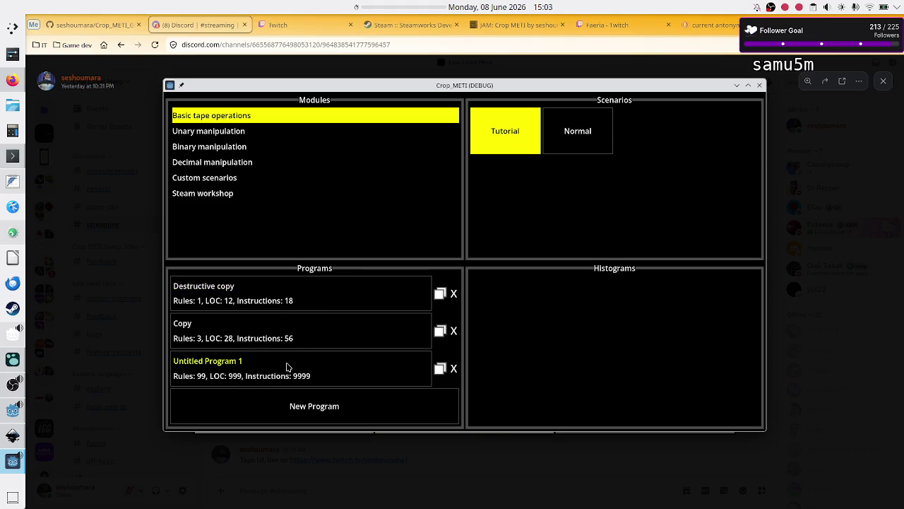
Step: Delete Untitled Program 1, duplicate then delete Destructive copy, add three new programs, and open Untitled Program 5
left_click(454, 368)
left_click(442, 303)
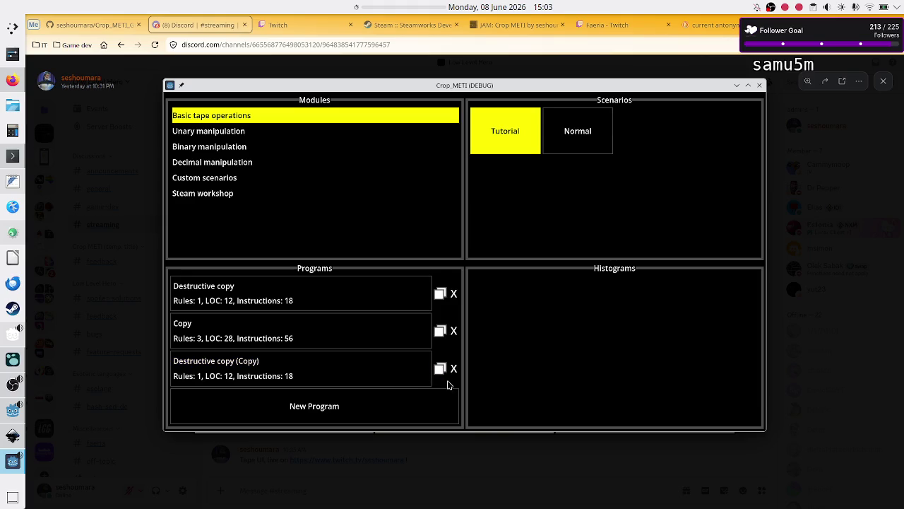
left_click(375, 414)
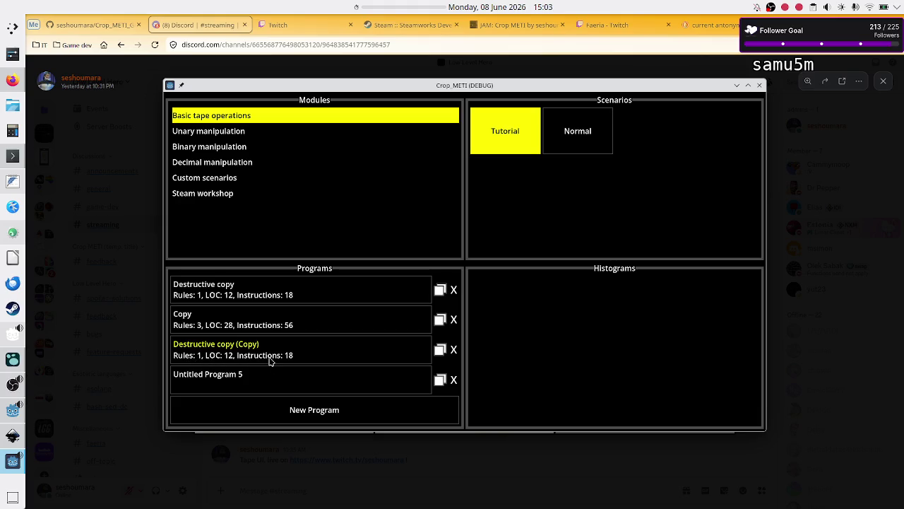
left_click(280, 412)
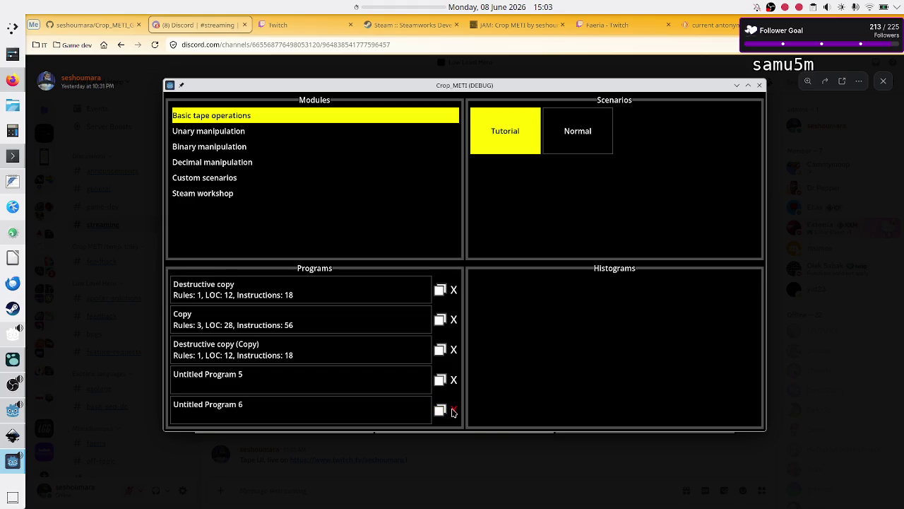
left_click(454, 350)
left_click(350, 413)
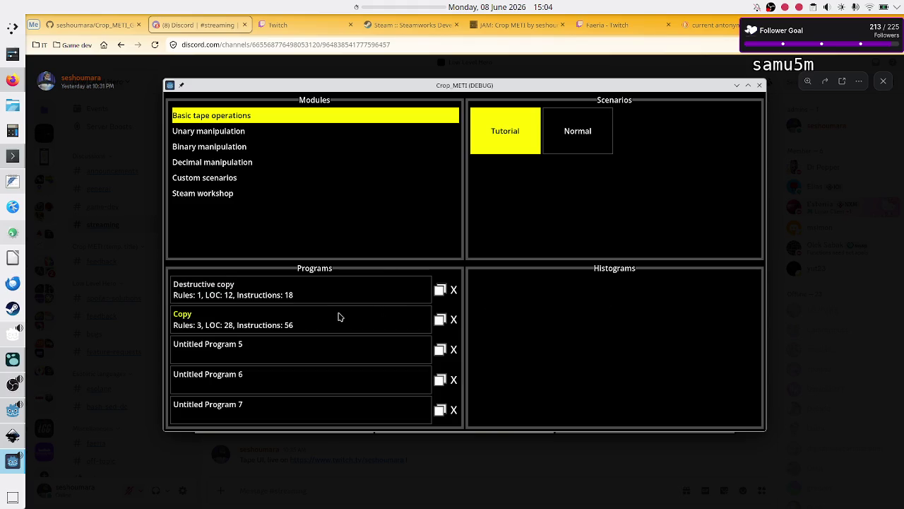
left_click(306, 348)
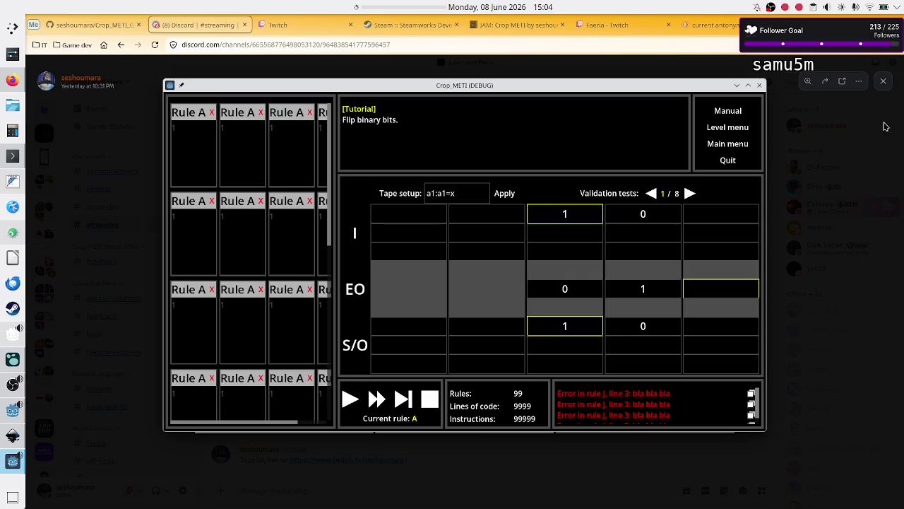
Step: Reopen Basic tape operations > Tutorial from the level menu and edit Untitled Program 7's first rule
left_click(737, 128)
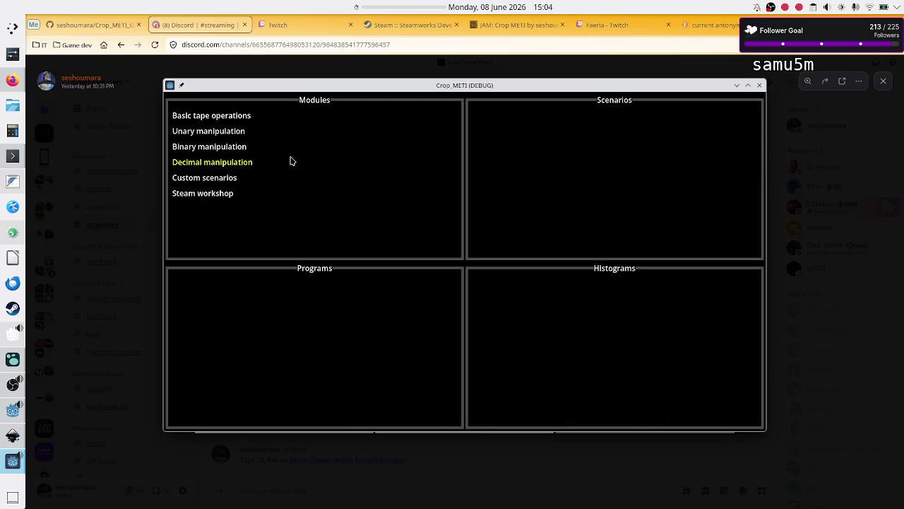
left_click(252, 120)
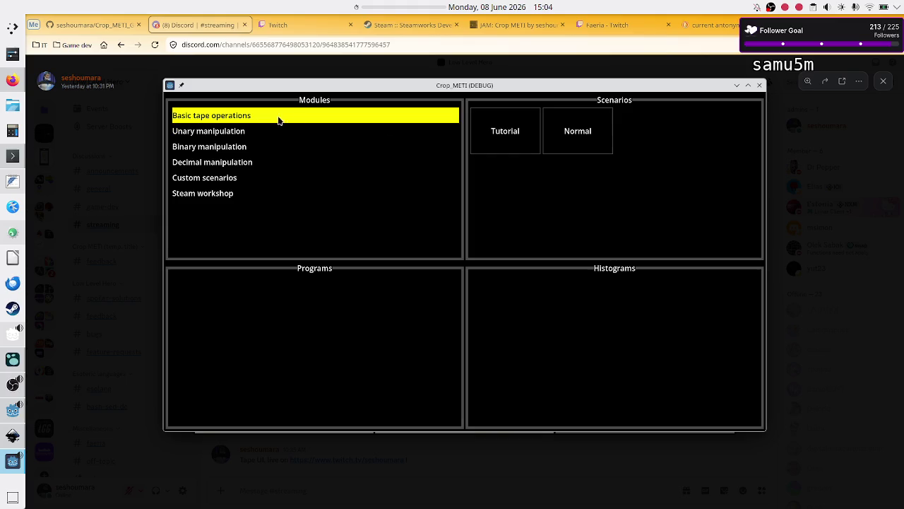
left_click(506, 134)
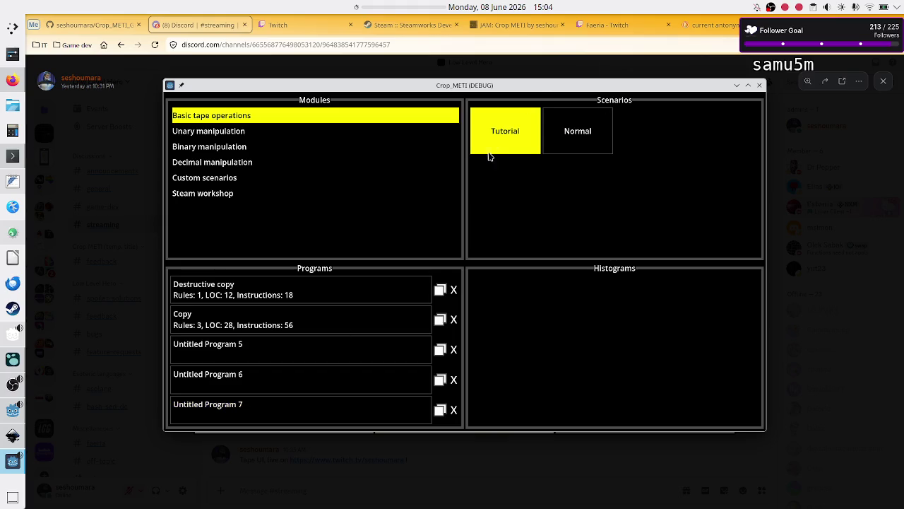
left_click(275, 424)
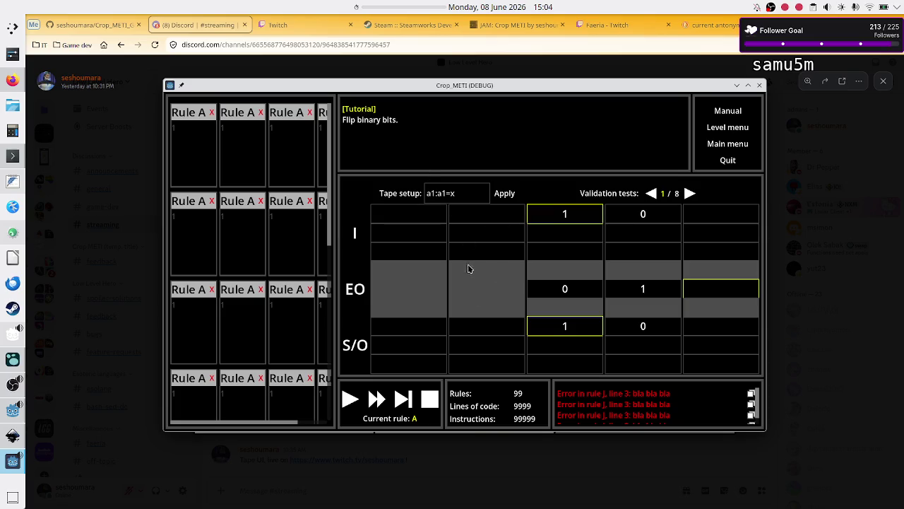
left_click(185, 138)
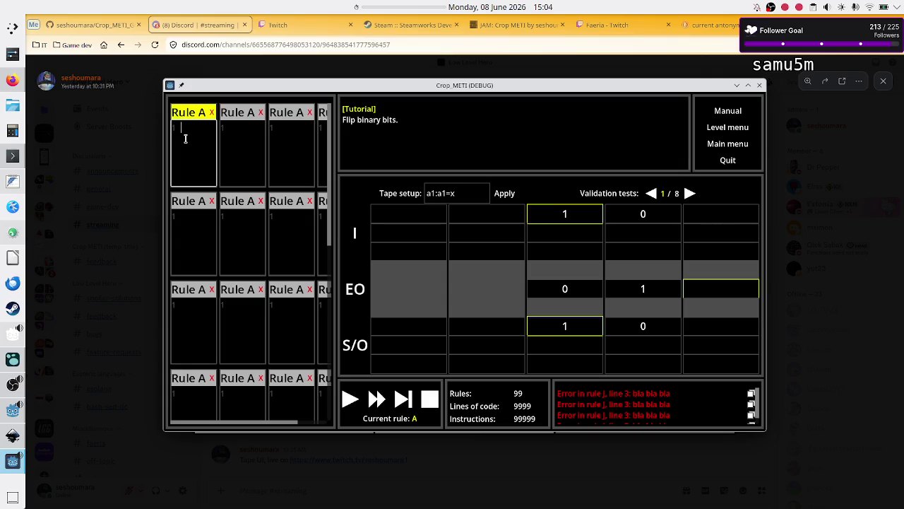
Step: Write three lines ending 0R, 1R and a left move in the first Rule A card
type("0R")
key("Return")
type("0")
type("R")
key("BackSpace")
key("BackSpace")
key("BackSpace")
type("e0")
type("R ")
type("01R ")
type(" L0")
left_click(239, 124)
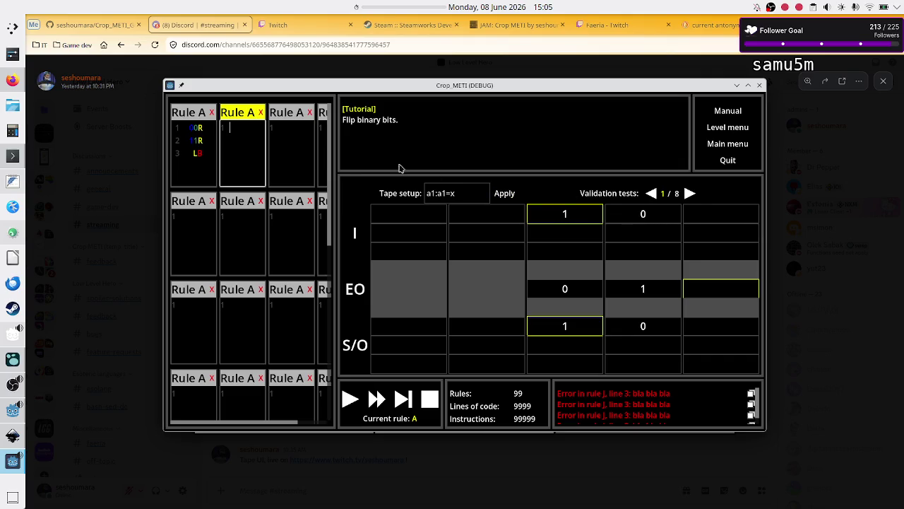
Step: Type 01 into the second Rule A card, run the program, then switch to KDevelop's C++ code
type("01")
left_click(181, 237)
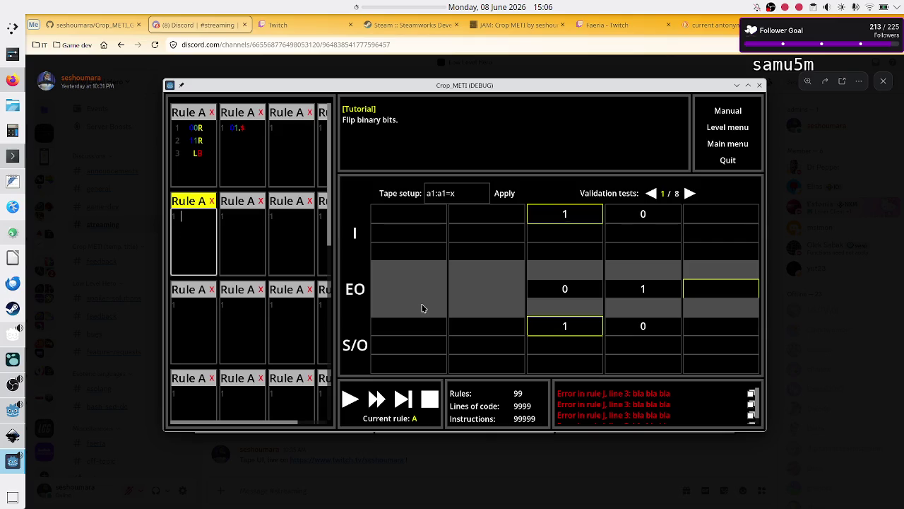
left_click(348, 400)
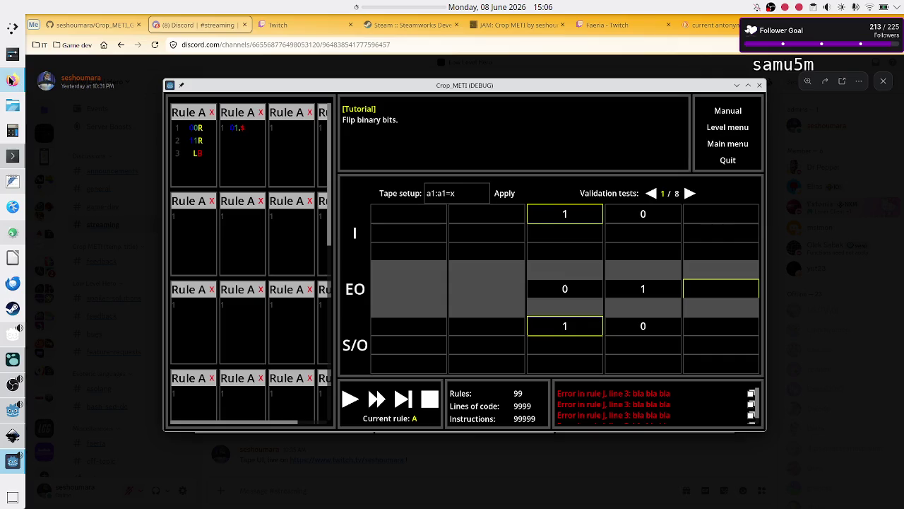
left_click(12, 79)
left_click(11, 233)
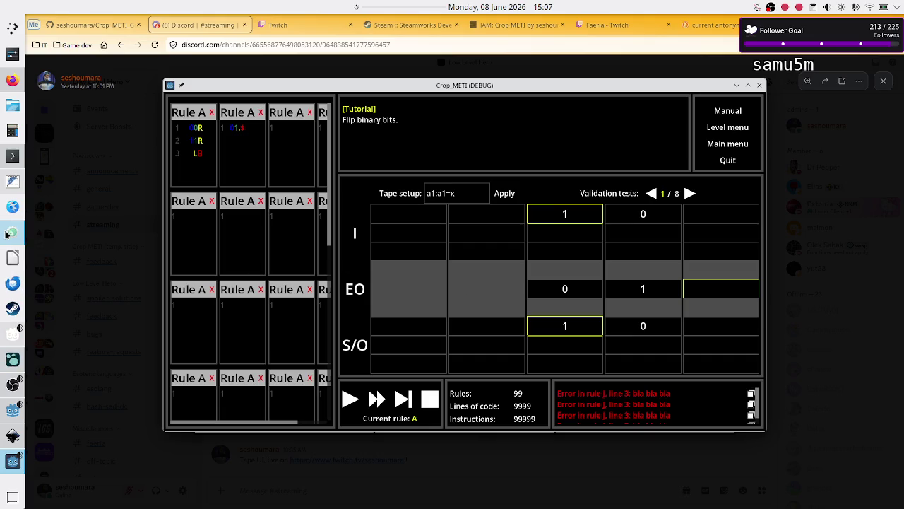
Step: Move to line 40 in KDevelop, then bring the game window and Godot editor forward
mouse_move(324, 239)
left_click(327, 377)
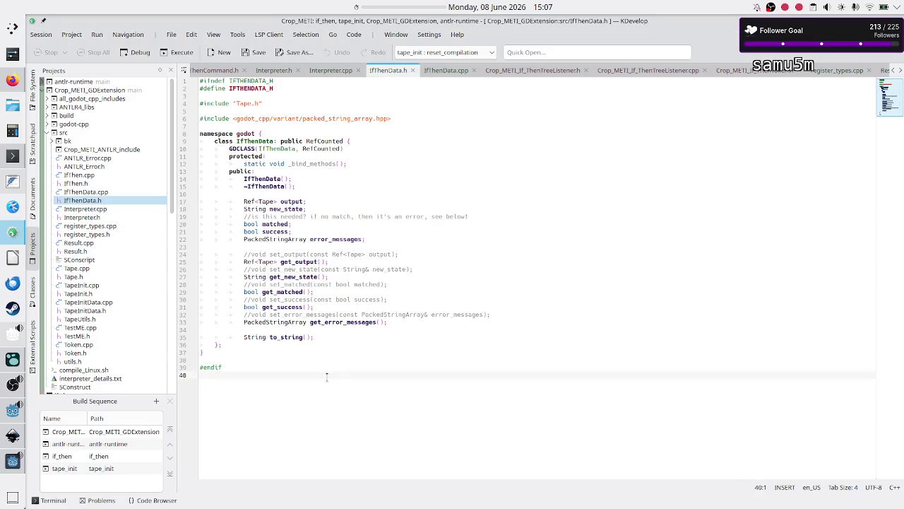
mouse_move(12, 233)
left_click(5, 464)
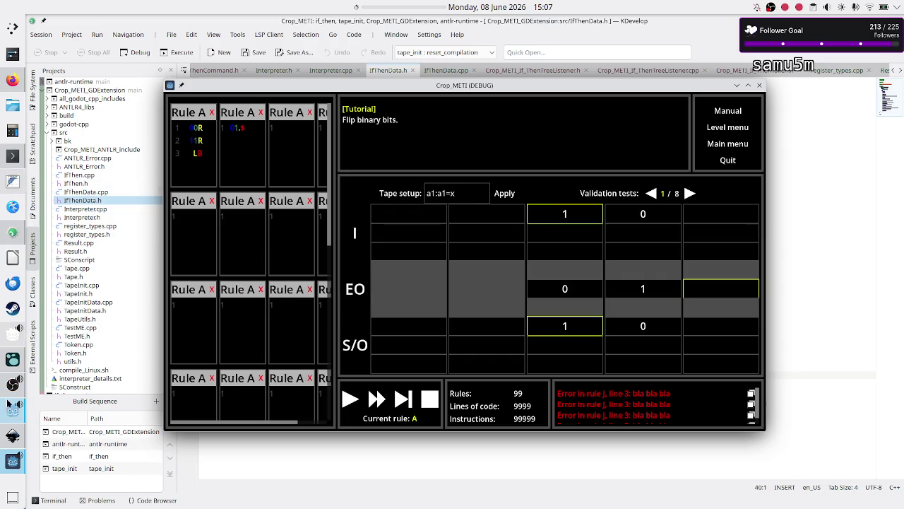
left_click(11, 406)
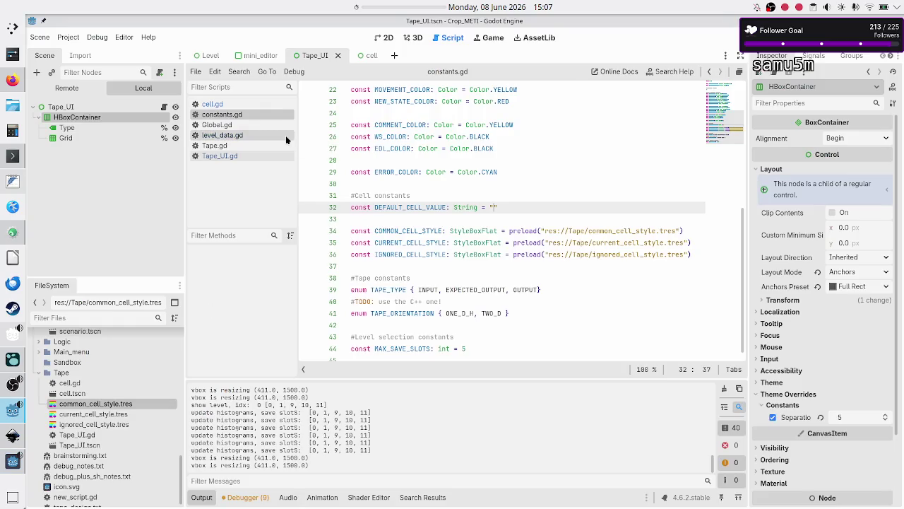
left_click(238, 136)
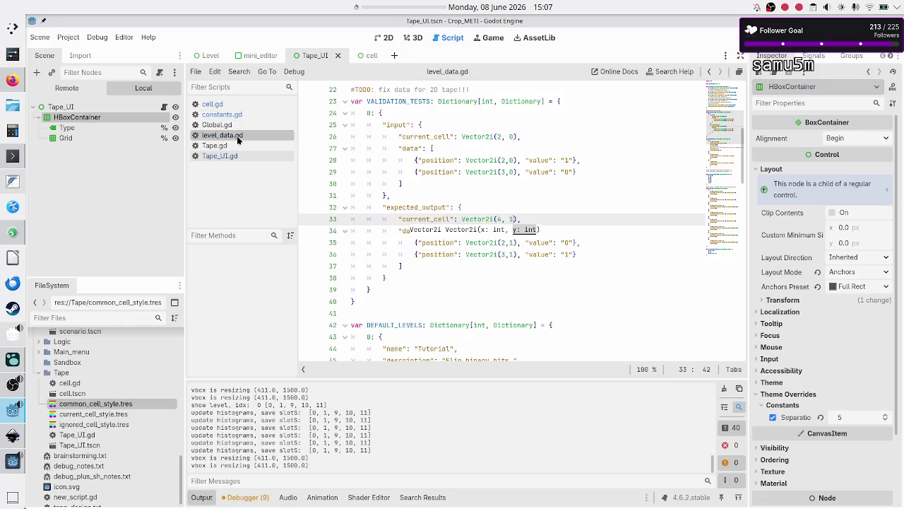
left_click(477, 219)
scroll(516, 181, "up", 7)
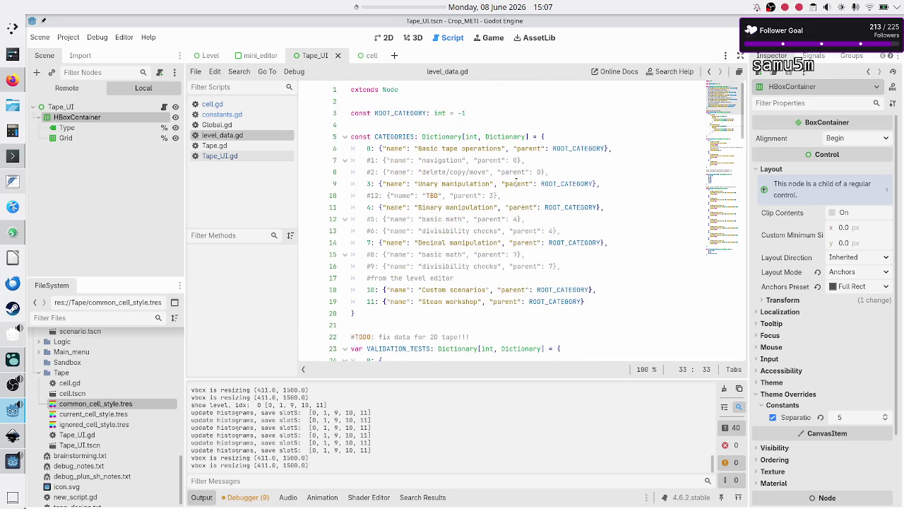
double_click(402, 137)
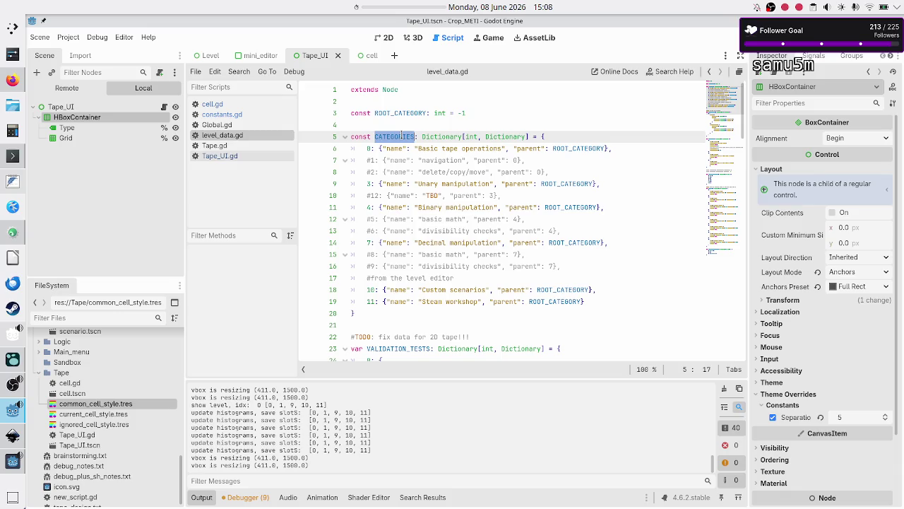
left_click_drag(387, 148, 421, 301)
left_click(493, 269)
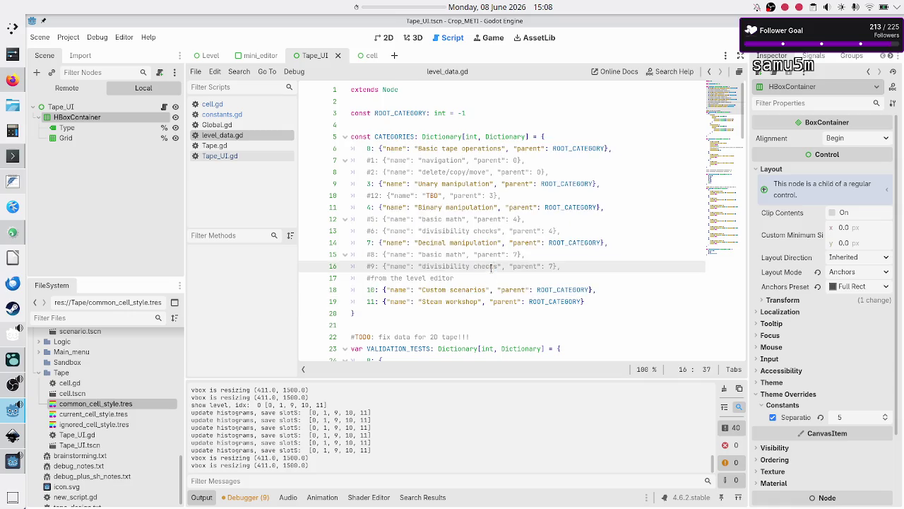
scroll(479, 230, "down", 5)
scroll(479, 230, "down", 2)
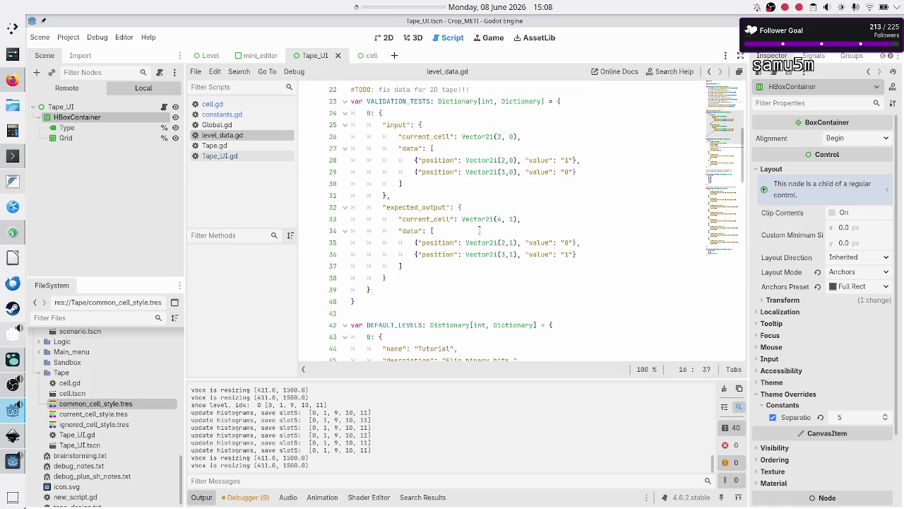
left_click_drag(394, 101, 401, 300)
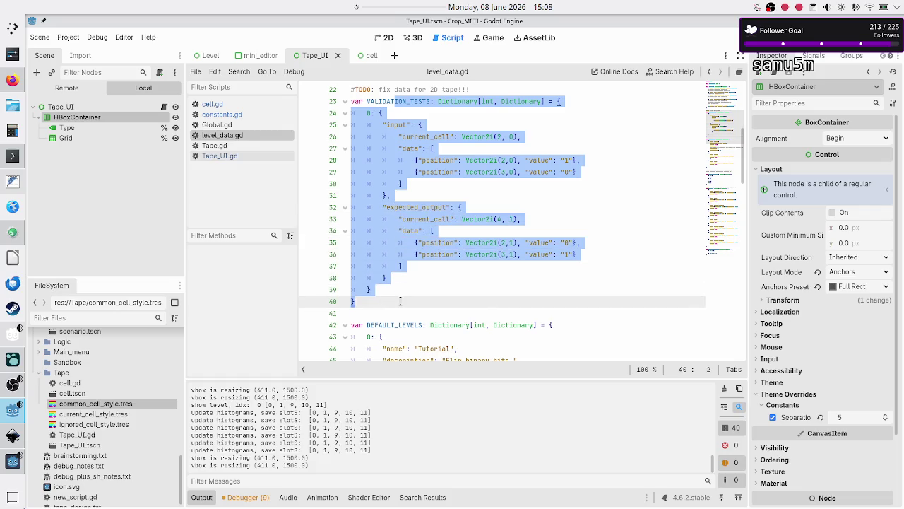
left_click(368, 113)
double_click(368, 113)
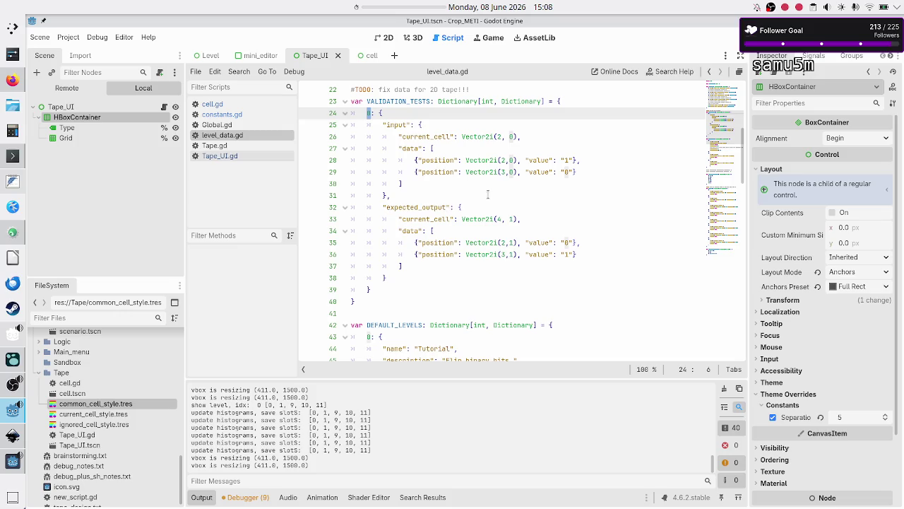
double_click(406, 125)
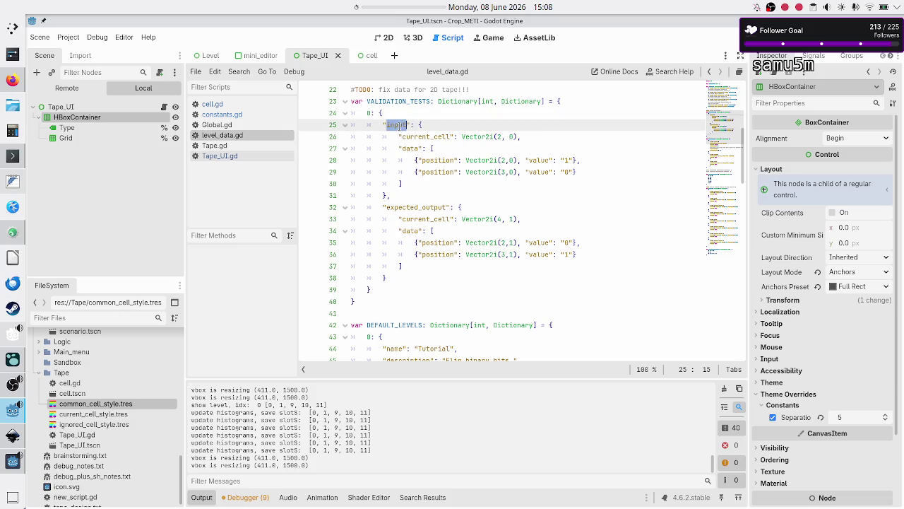
double_click(404, 207)
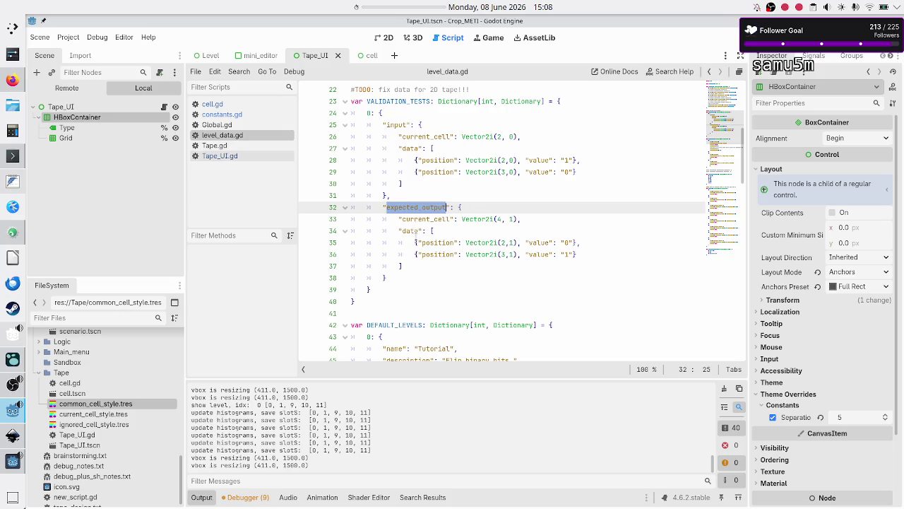
double_click(411, 231)
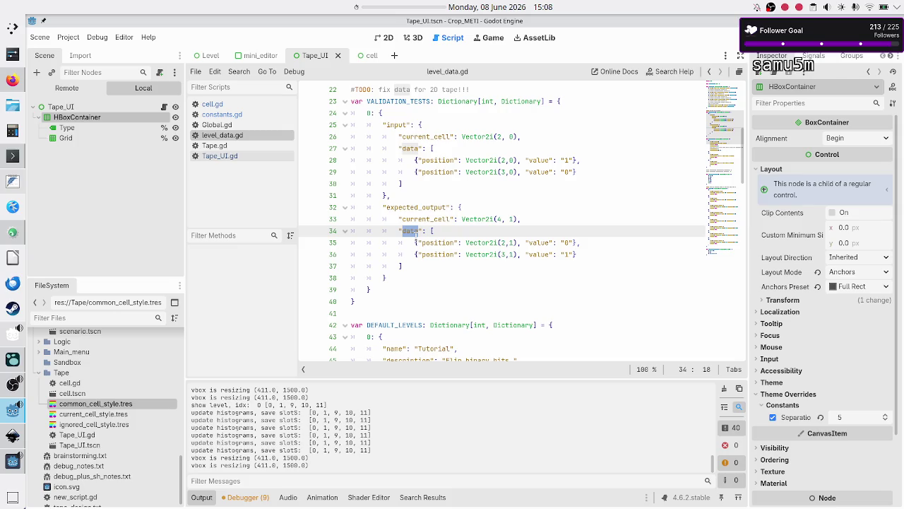
left_click_drag(501, 242, 518, 243)
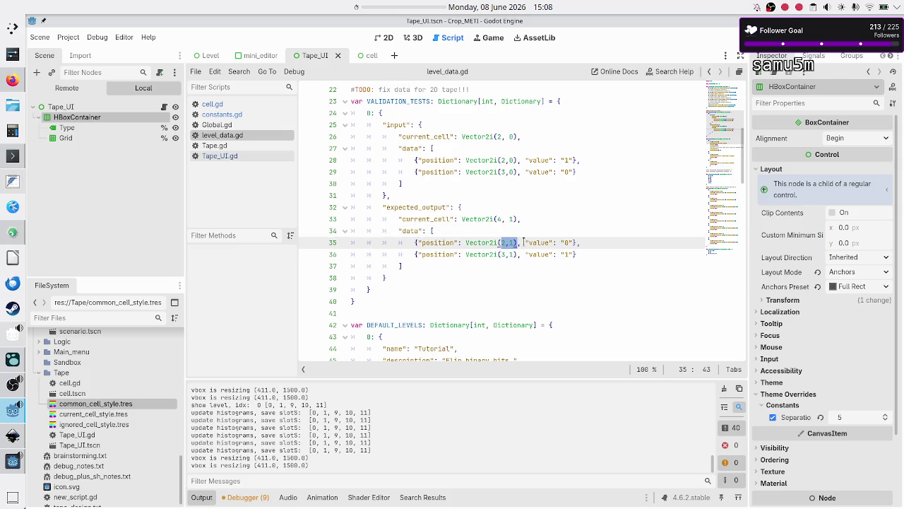
double_click(565, 243)
scroll(495, 260, "down", 4)
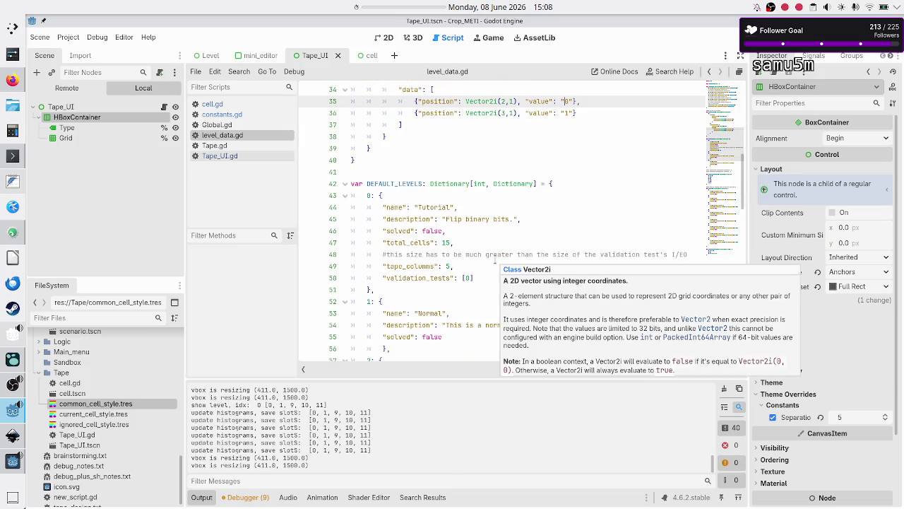
scroll(495, 260, "down", 2)
double_click(396, 115)
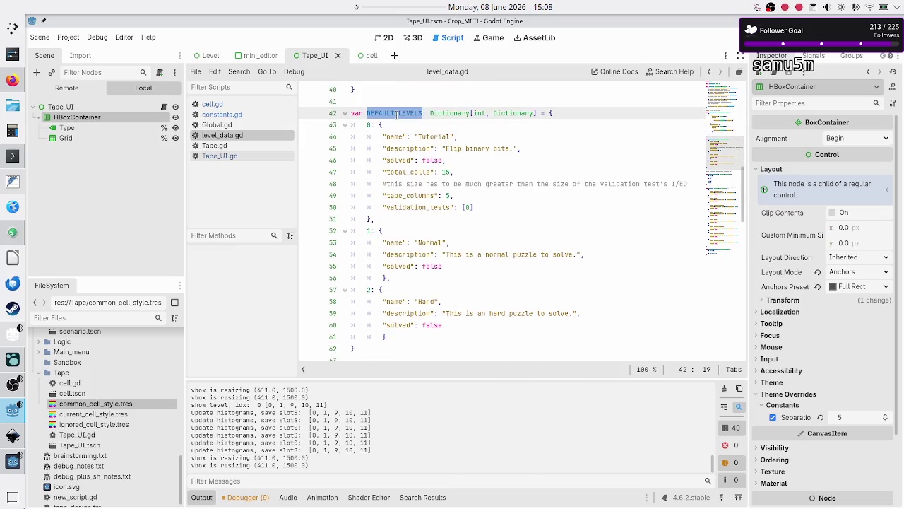
scroll(436, 161, "down", 1)
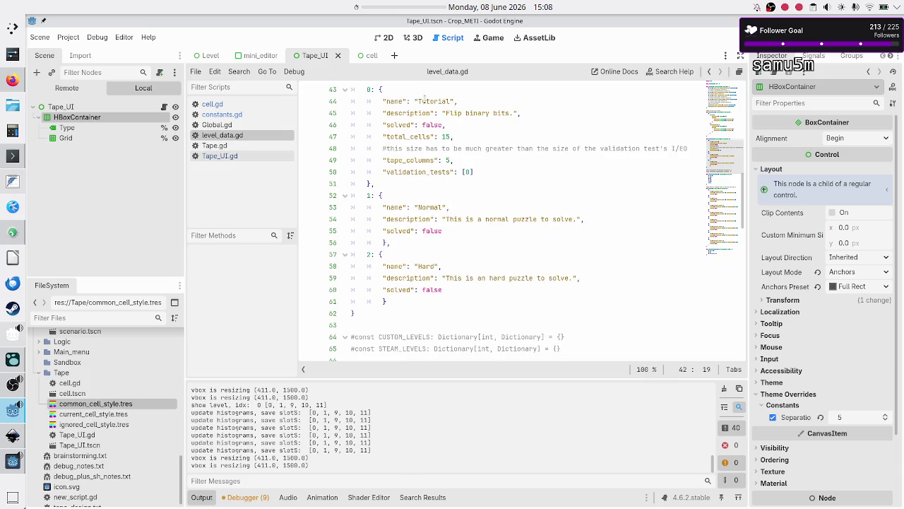
left_click(432, 267)
scroll(432, 266, "down", 6)
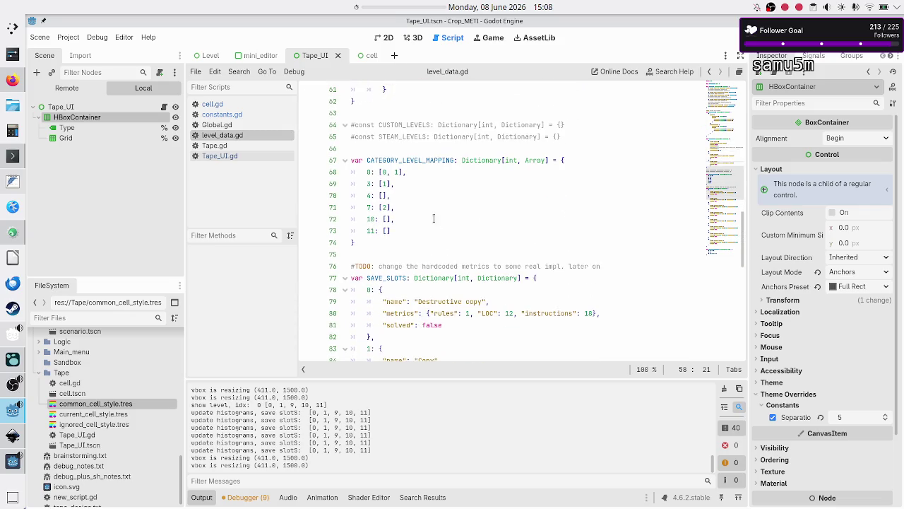
left_click(379, 161)
left_click(409, 164)
scroll(410, 162, "up", 15)
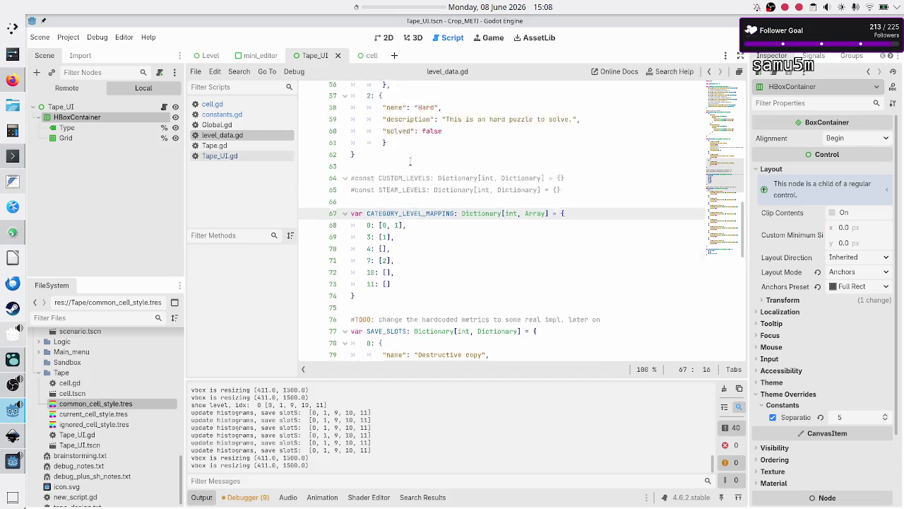
scroll(409, 162, "up", 4)
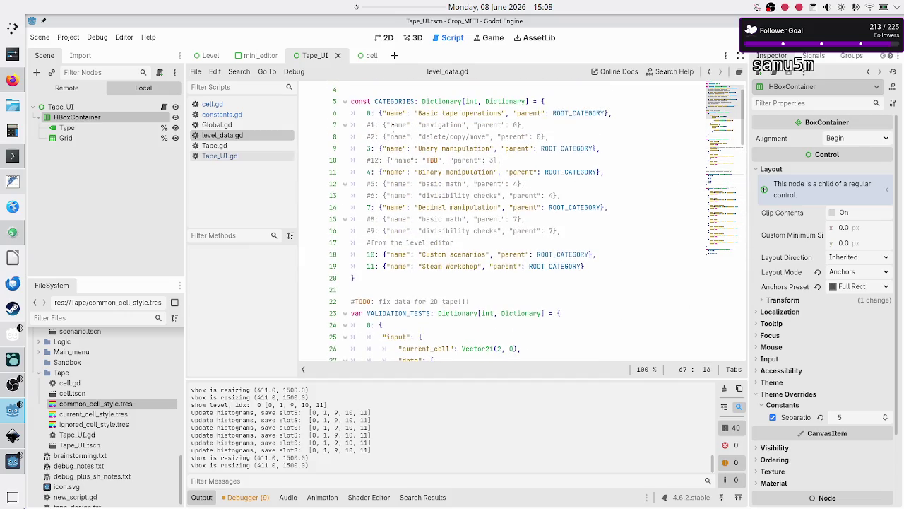
left_click(368, 113)
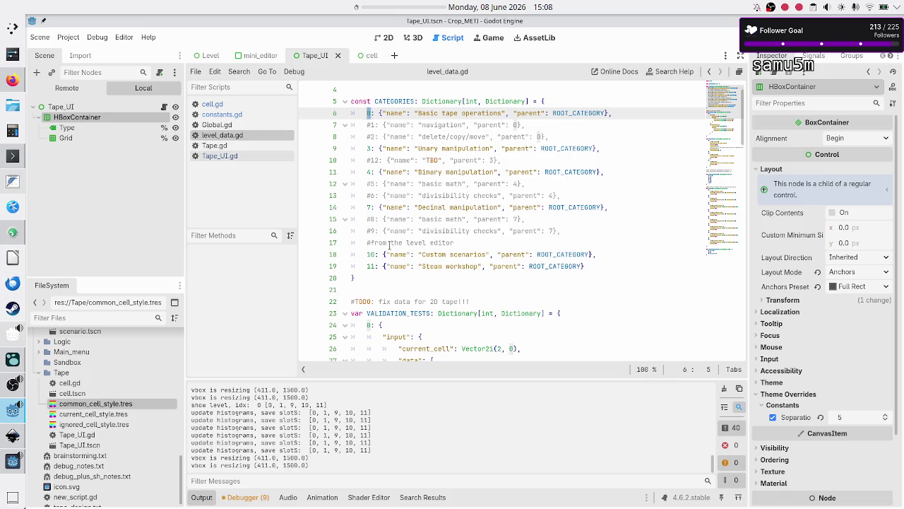
scroll(389, 280, "down", 1)
scroll(388, 280, "down", 6)
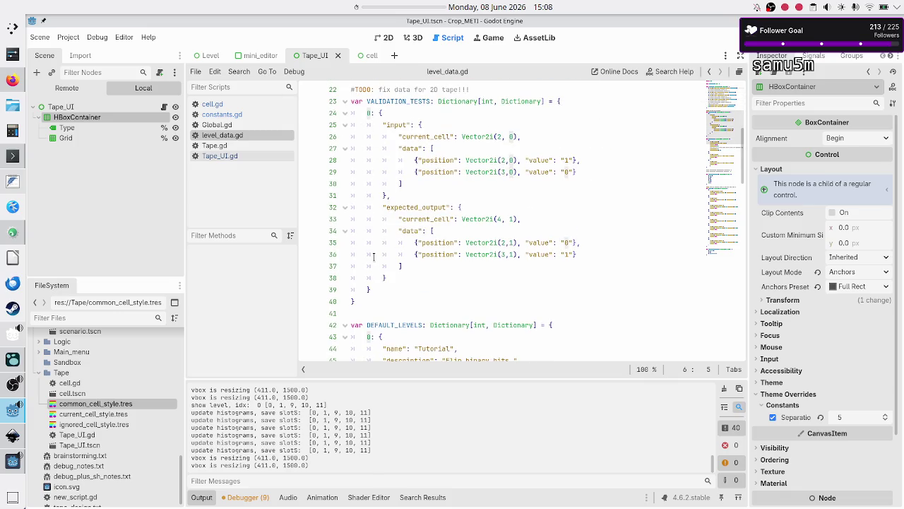
scroll(370, 123, "down", 7)
scroll(374, 214, "down", 6)
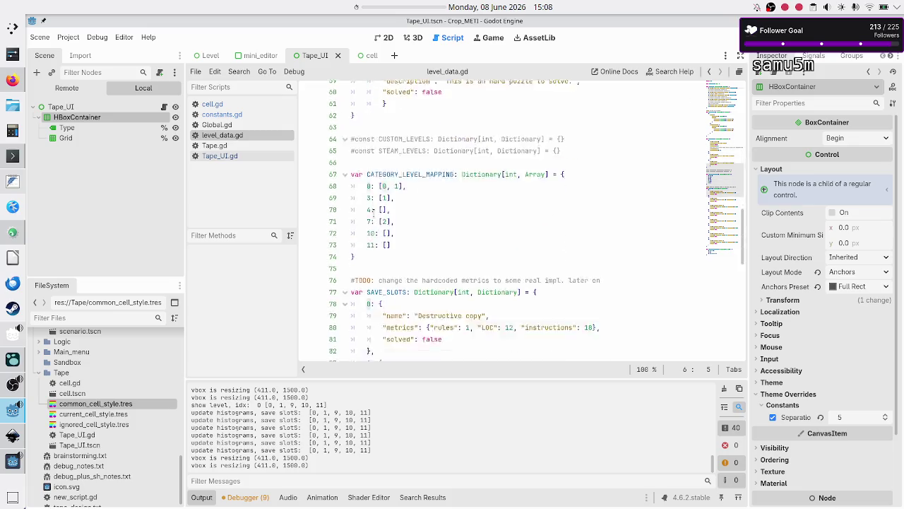
mouse_move(413, 225)
left_mouse_down()
mouse_move(406, 231)
mouse_move(339, 176)
left_mouse_up()
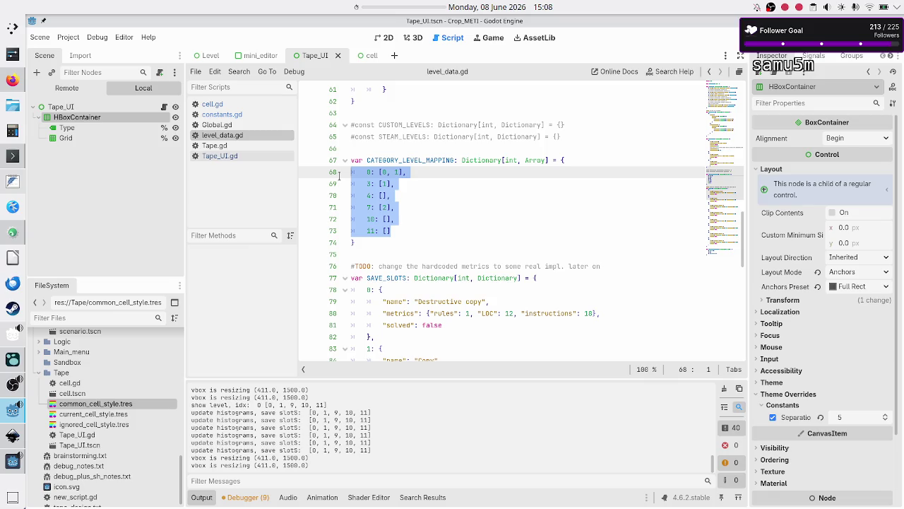
left_click(386, 183)
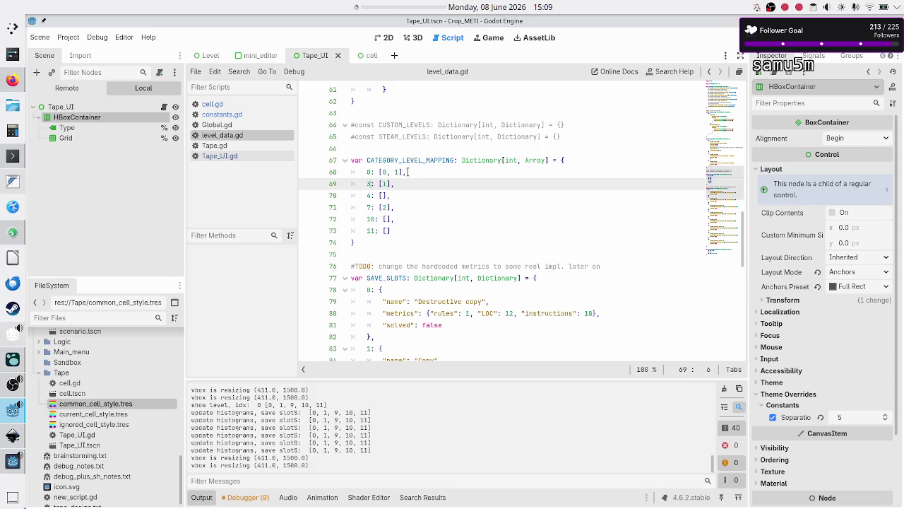
left_click_drag(405, 172, 380, 172)
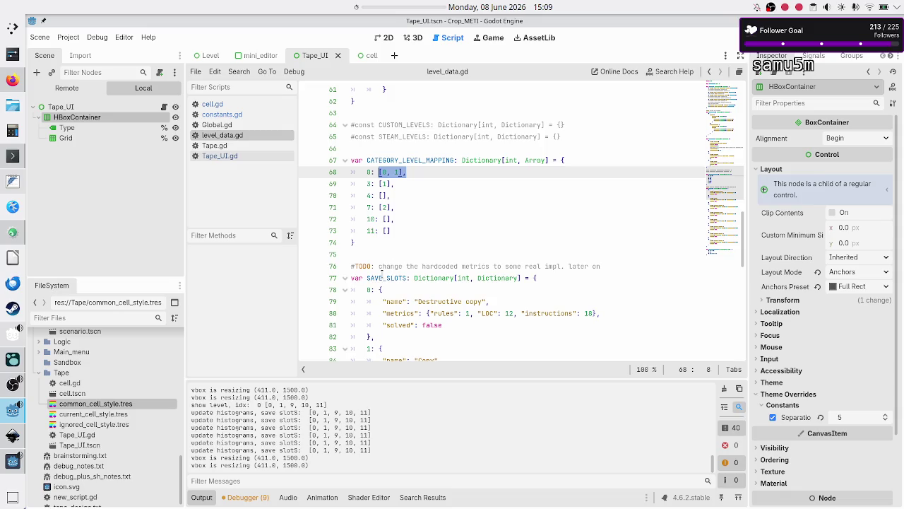
left_click(383, 276)
scroll(407, 235, "down", 3)
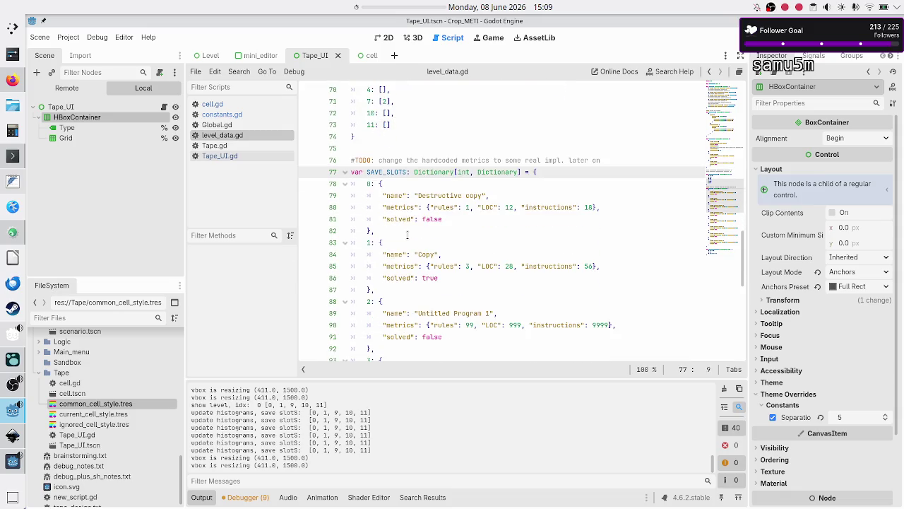
Step: Inspect the LEVEL_SAVE_SLOT_MAPPING save slot lists [0, 1, 2] and [3, 4, 5, 6, 7]
scroll(383, 218, "down", 9)
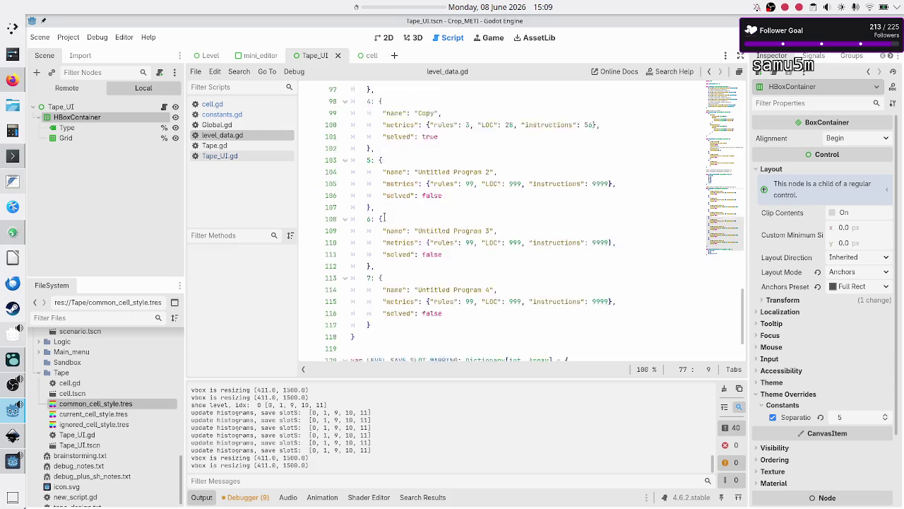
scroll(383, 219, "down", 2)
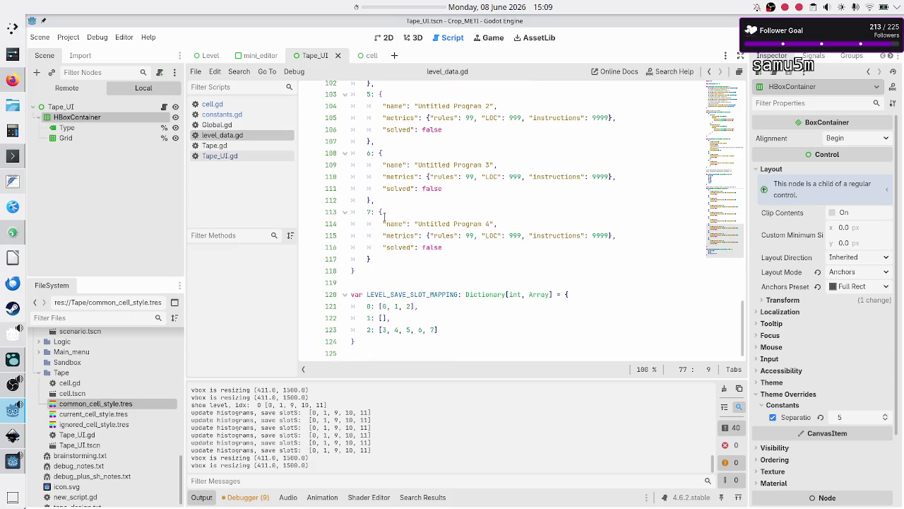
double_click(373, 306)
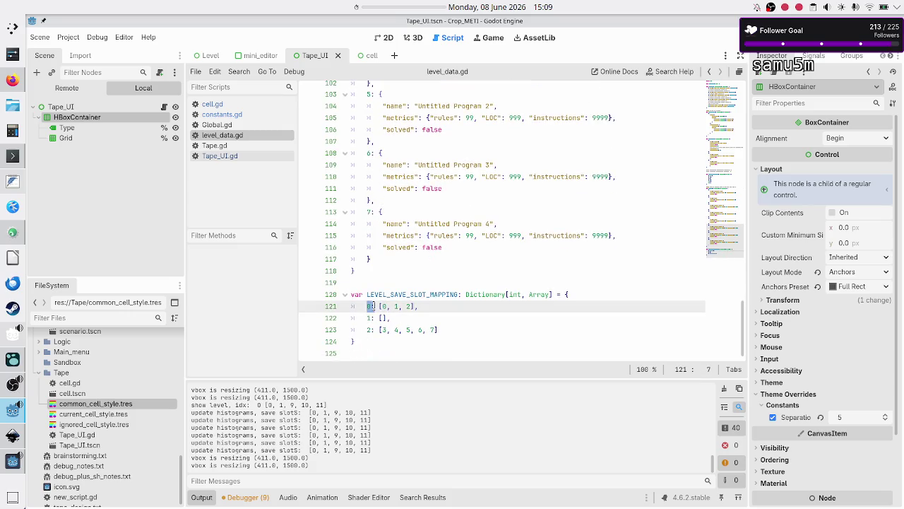
left_click_drag(379, 306, 422, 306)
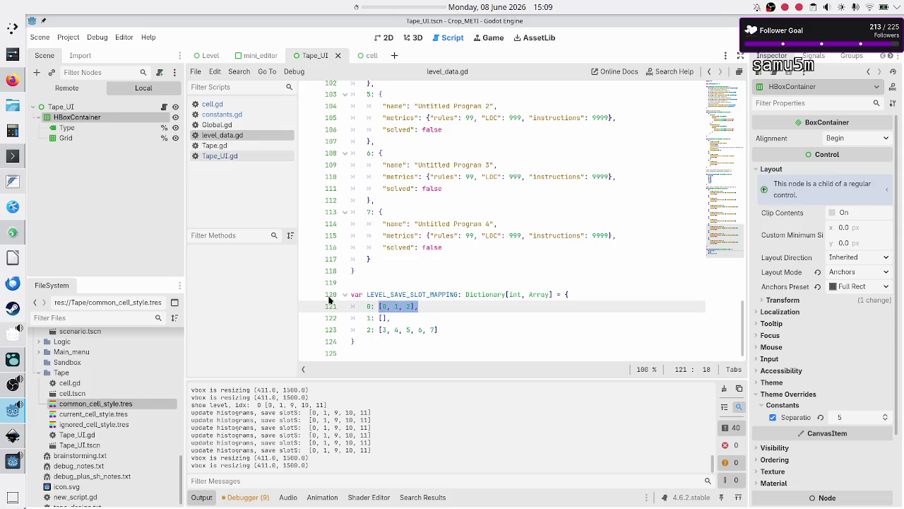
left_click(433, 306)
left_click_drag(433, 306, 375, 306)
left_click(369, 329)
left_click_drag(449, 329, 379, 331)
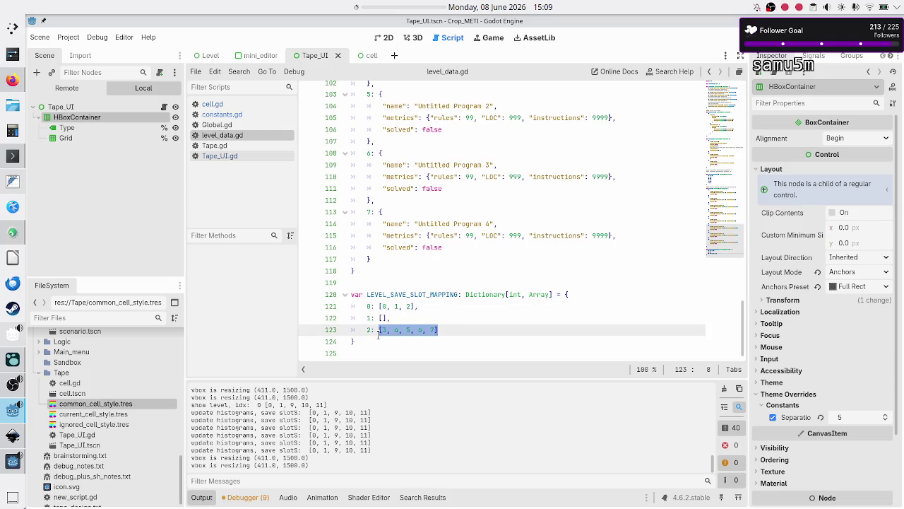
left_click(475, 330)
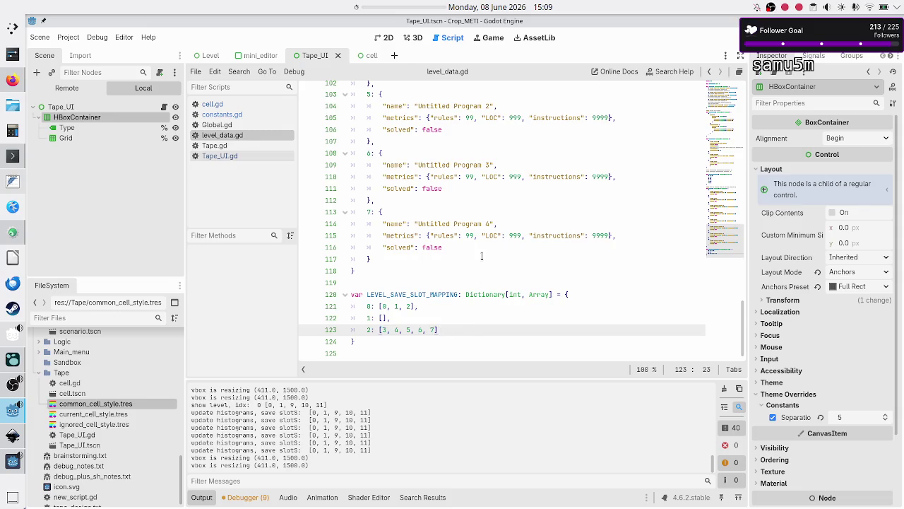
Step: Change the Tutorial's solved value from false to true and run the project with F6
scroll(482, 256, "up", 20)
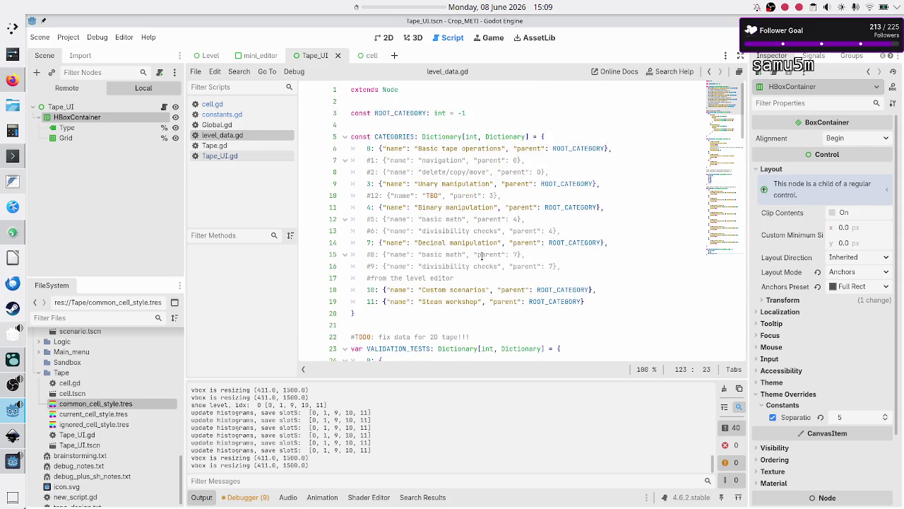
scroll(482, 256, "down", 5)
scroll(482, 256, "down", 6)
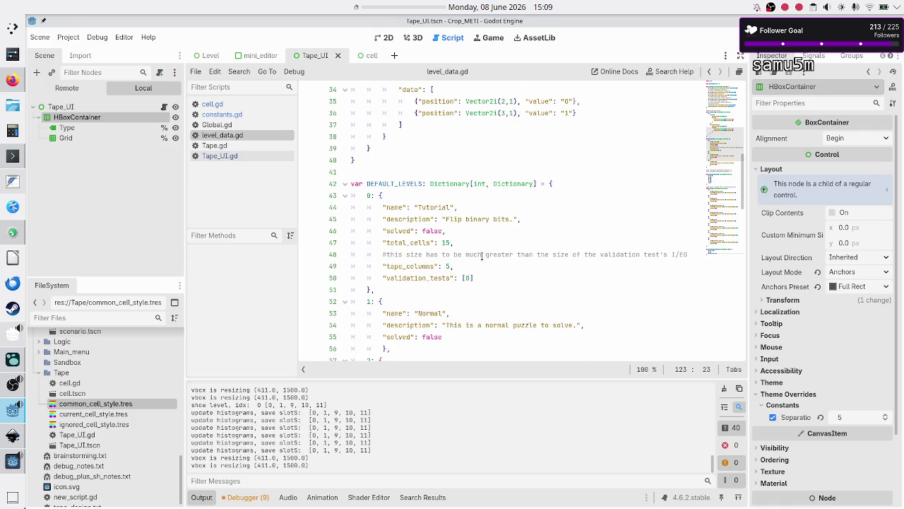
double_click(434, 231)
type("true")
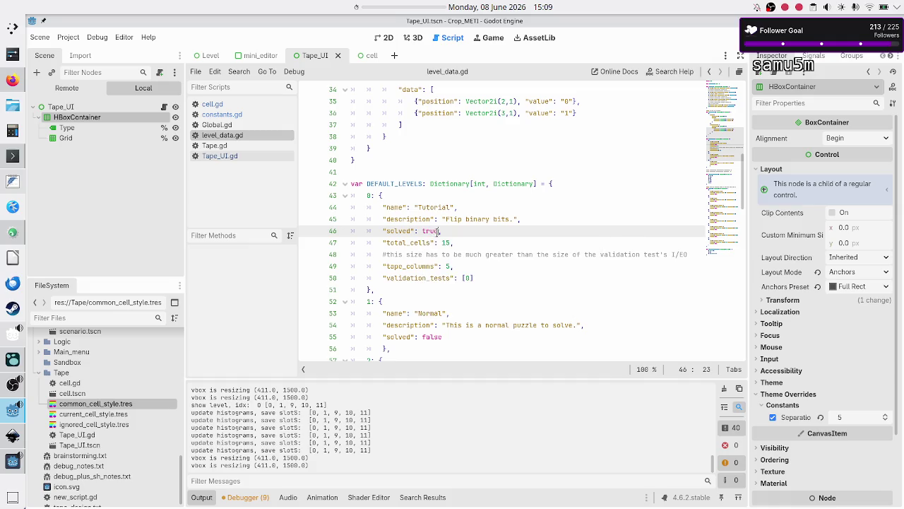
key("F6")
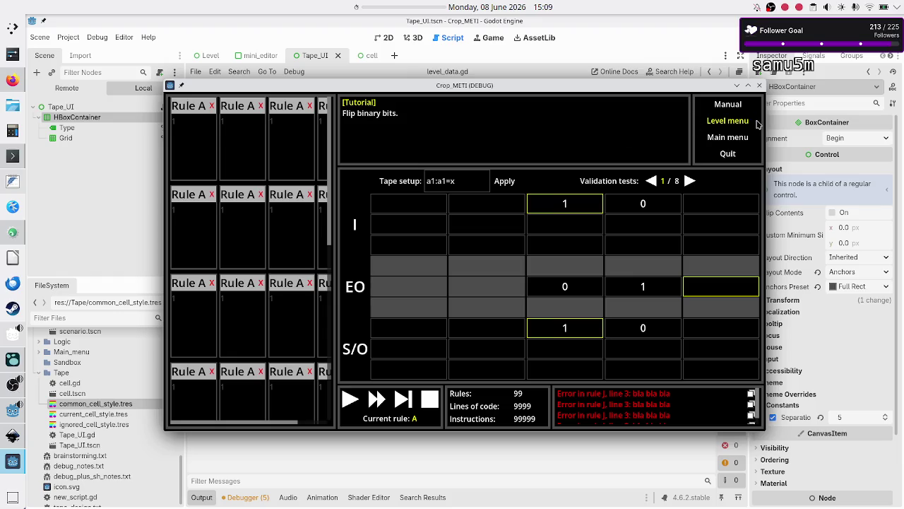
Step: Go to the level menu, pick Basic tape operations > Tutorial, and open Destructive copy
left_click(757, 121)
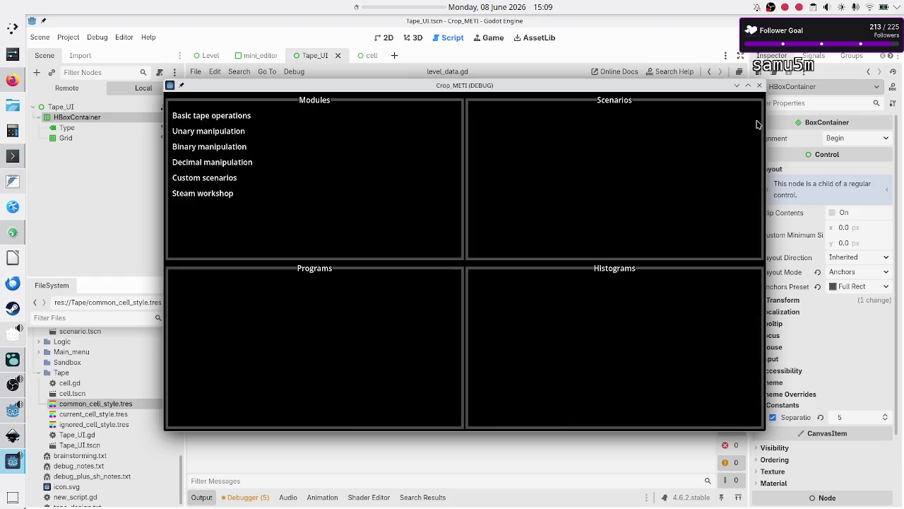
left_click(213, 120)
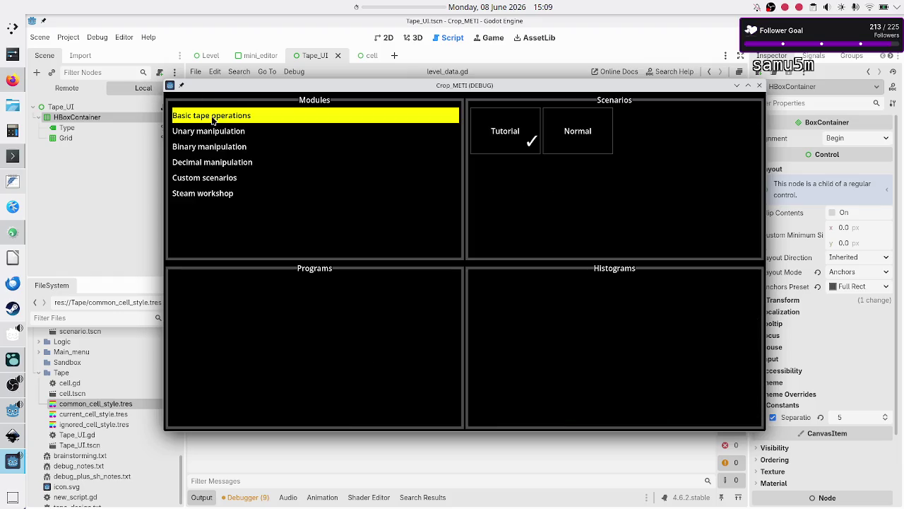
left_click(516, 133)
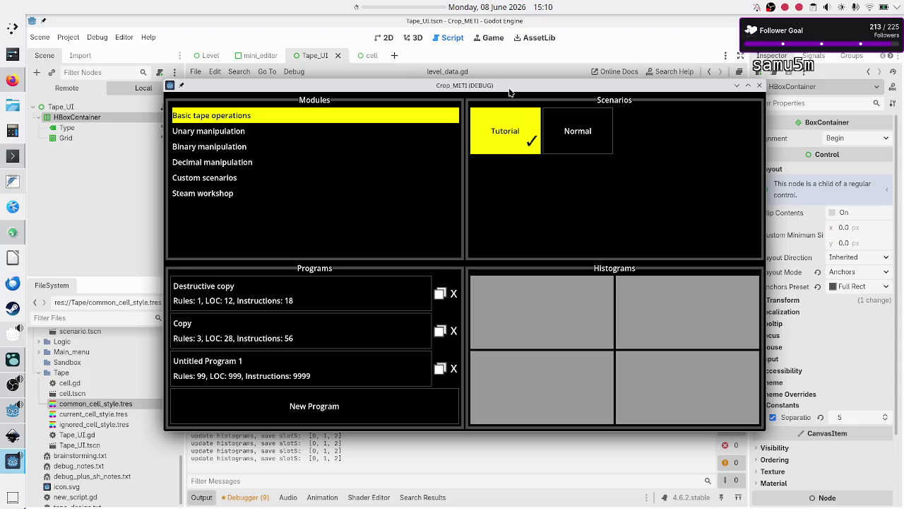
left_click(246, 296)
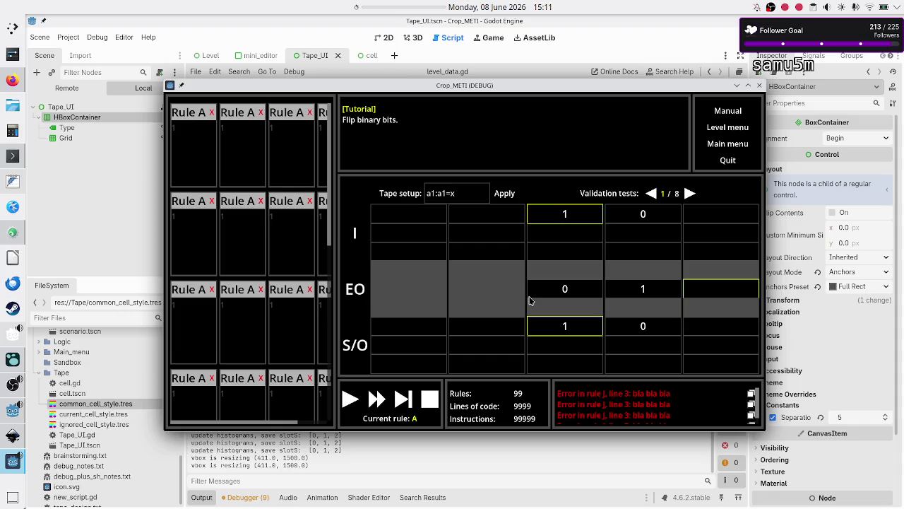
Step: Return from the Destructive copy program to the game's level menu
left_click(742, 130)
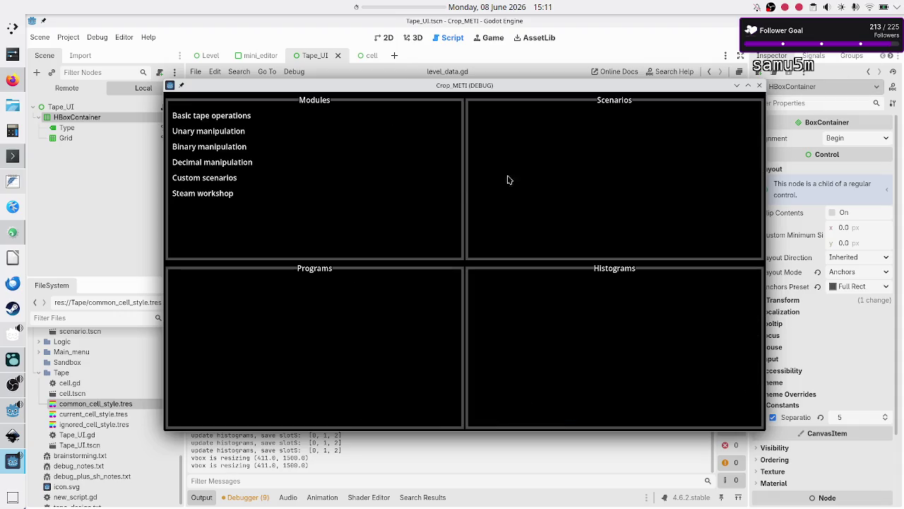
Step: Open Untitled Program 1 from the Basic tape operations Tutorial
left_click(281, 117)
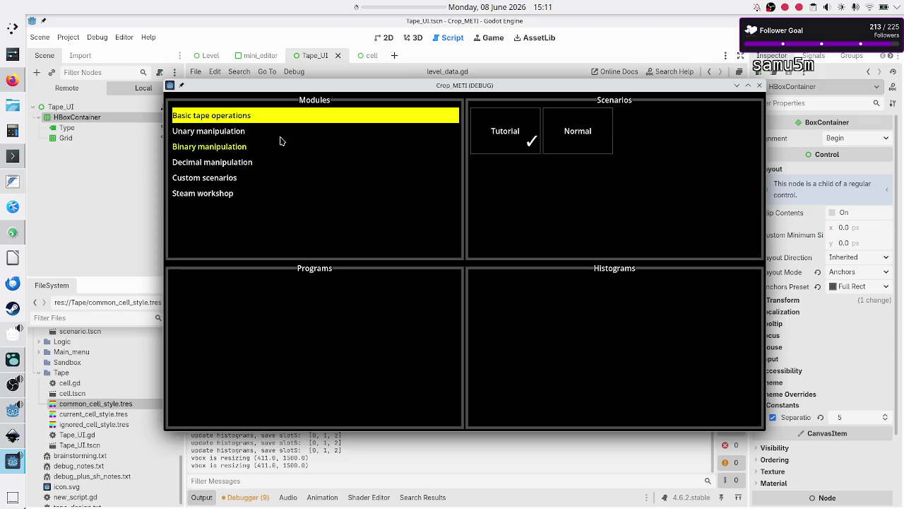
left_click(506, 138)
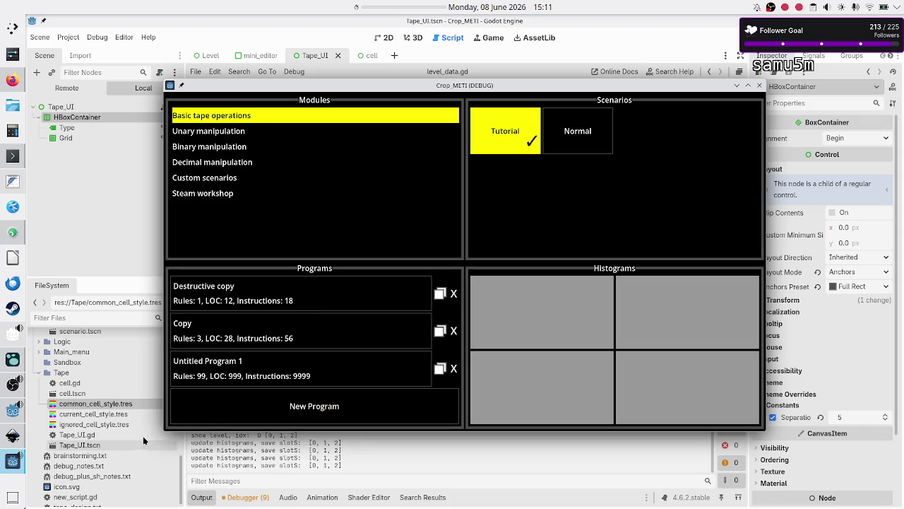
left_click(279, 382)
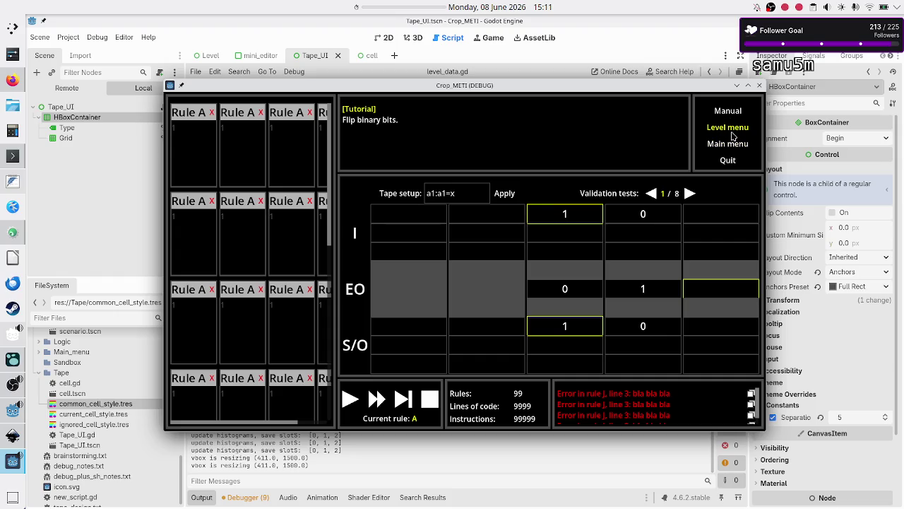
Step: Go back to the level menu and close the running Crop_METI game window
left_click(732, 133)
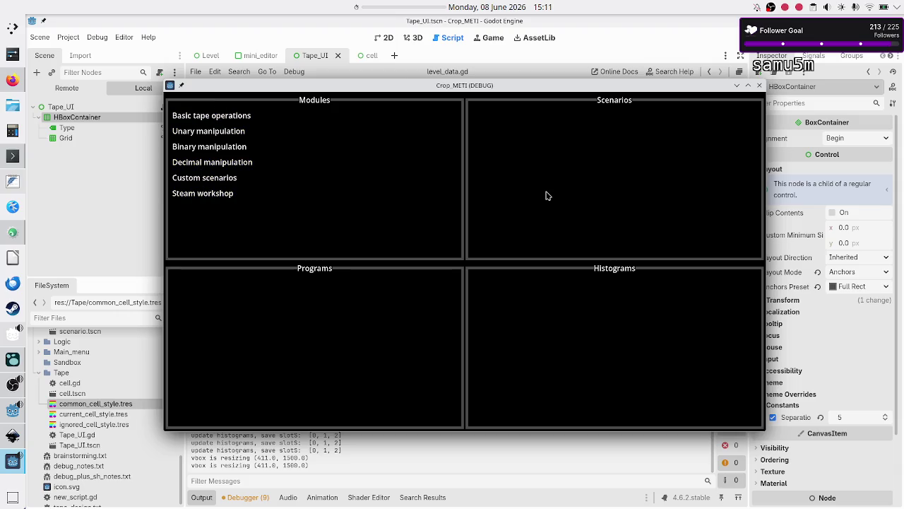
left_click(220, 119)
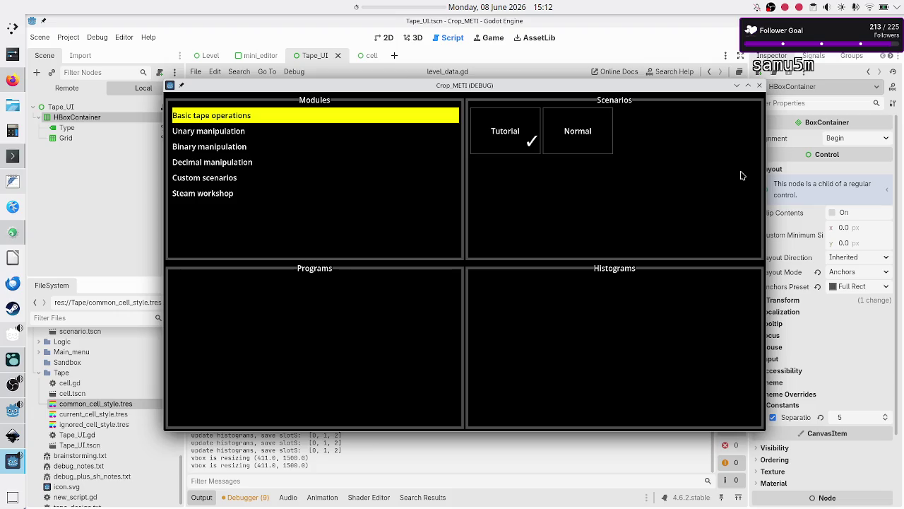
left_click(759, 85)
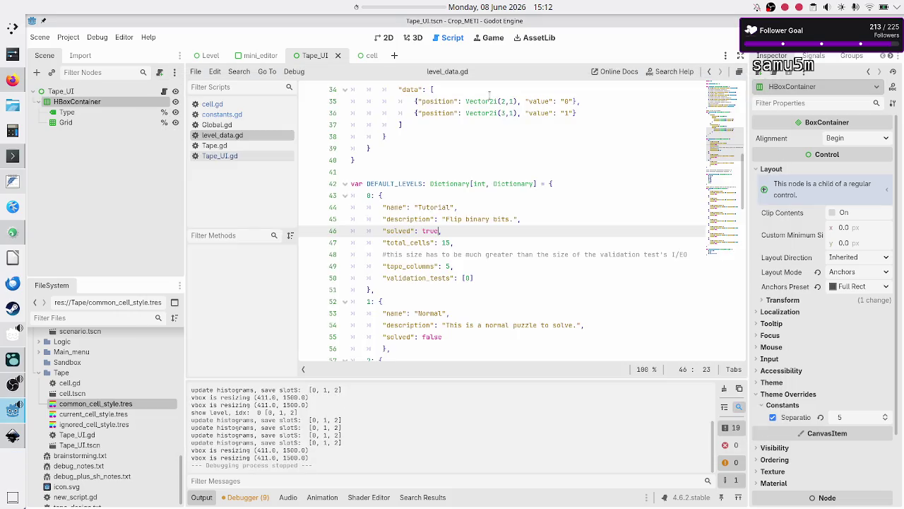
left_click(15, 82)
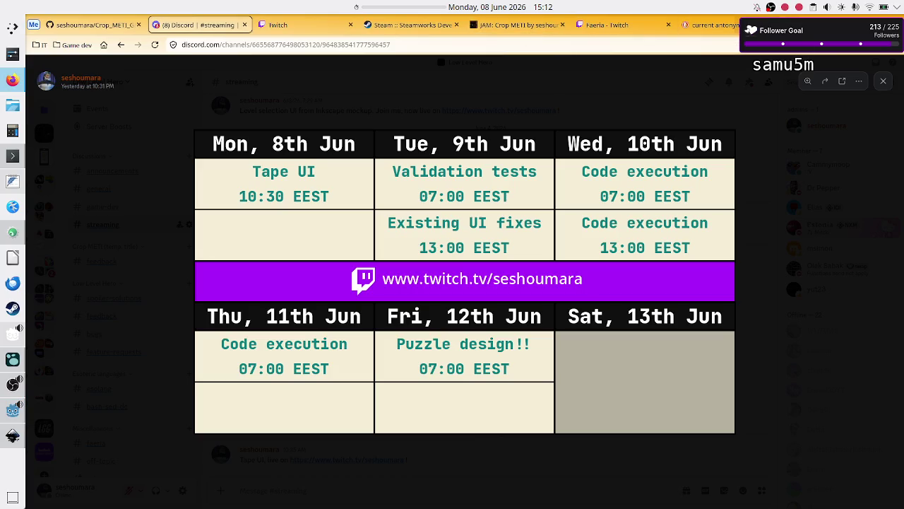
Step: Search DuckDuckGo in a new tab for 'shenzhen IO zine' and show image results
key("ctrl+t")
type("zachtr")
key("BackSpace")
key("BackSpace")
key("BackSpace")
type("s")
key("BackSpace")
type("shenzhen IO zib")
key("BackSpace")
type("ne")
key("Return")
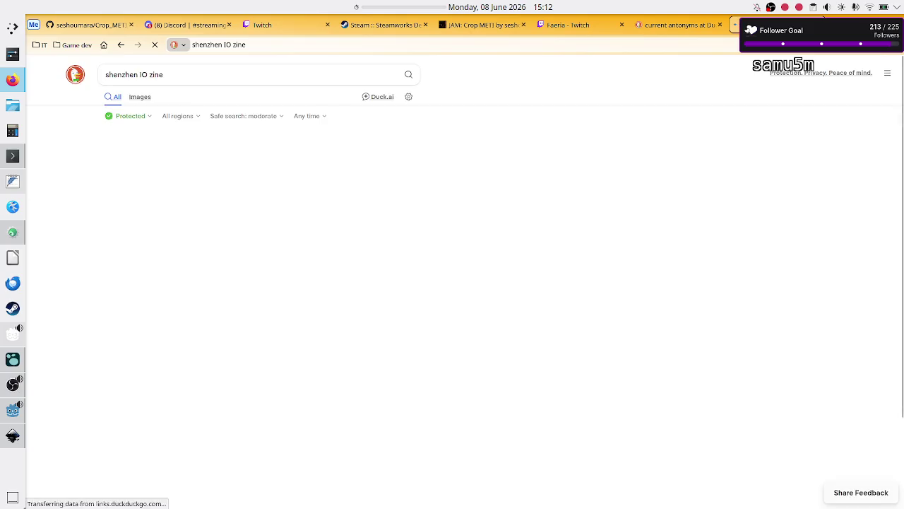
left_click(140, 98)
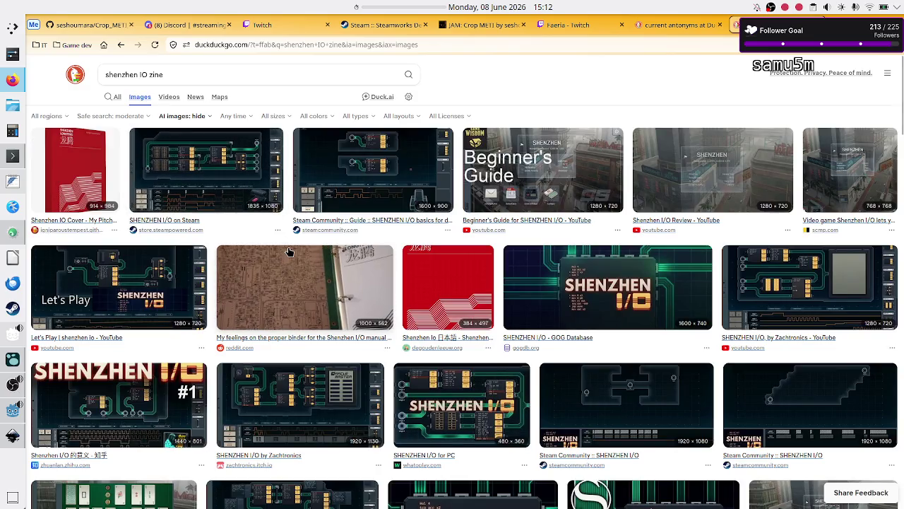
Step: Change the query to 'exapunks zine' and enlarge the physical EXAPUNKS zines photo
scroll(368, 288, "down", 1)
scroll(369, 288, "down", 3)
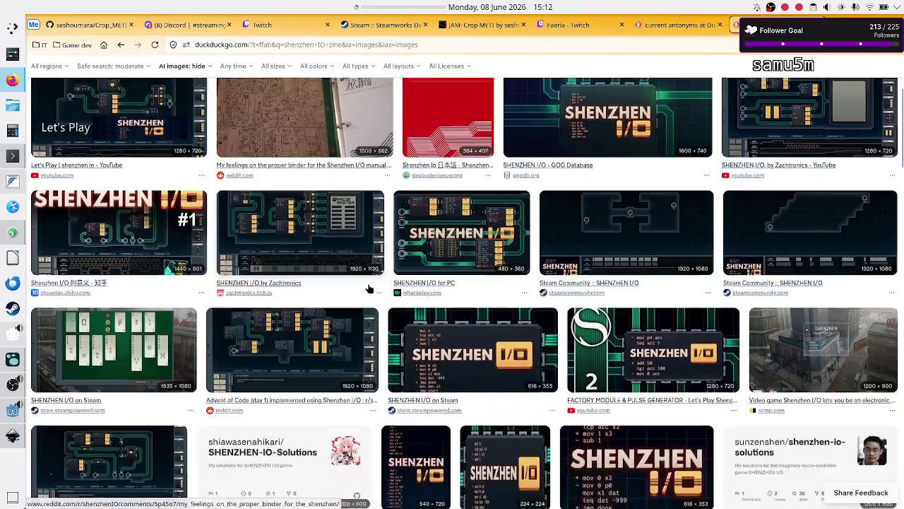
scroll(197, 145, "up", 3)
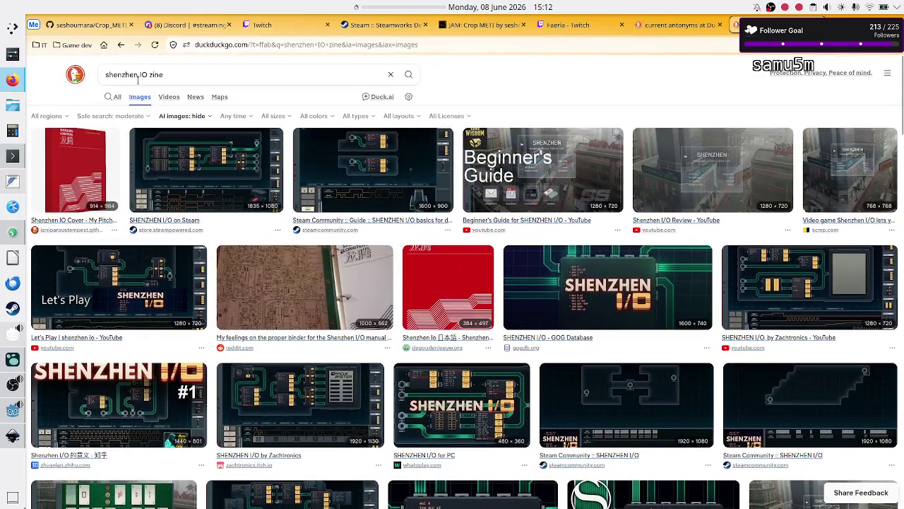
double_click(126, 75)
key("ctrl+shift+Right")
key("BackSpace")
type("exap")
type("unks")
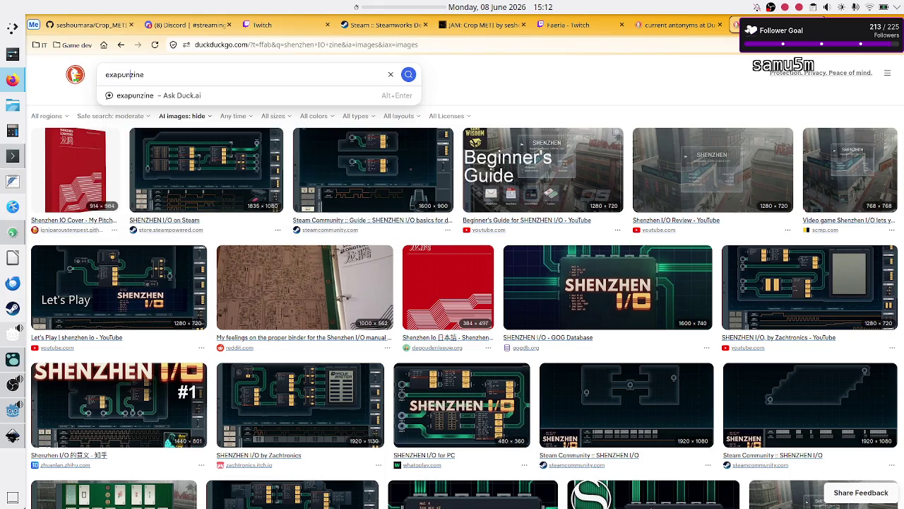
key("Return")
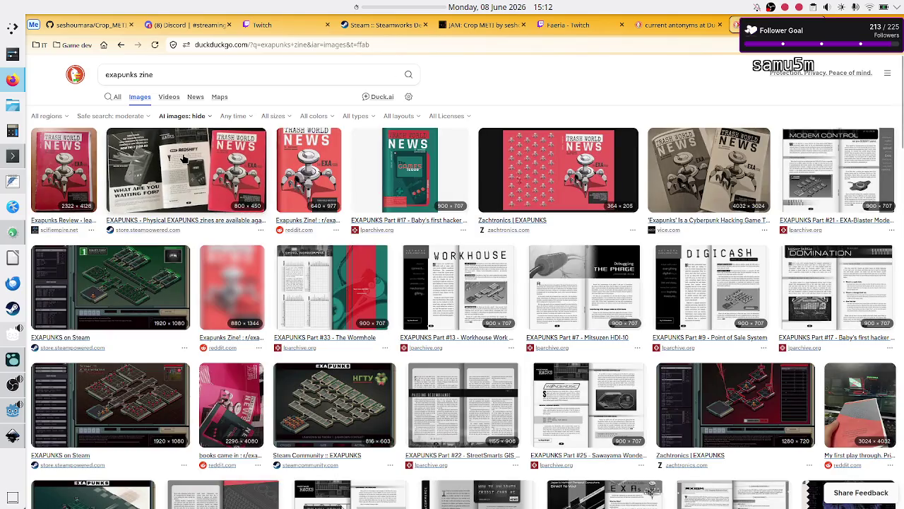
left_click(181, 154)
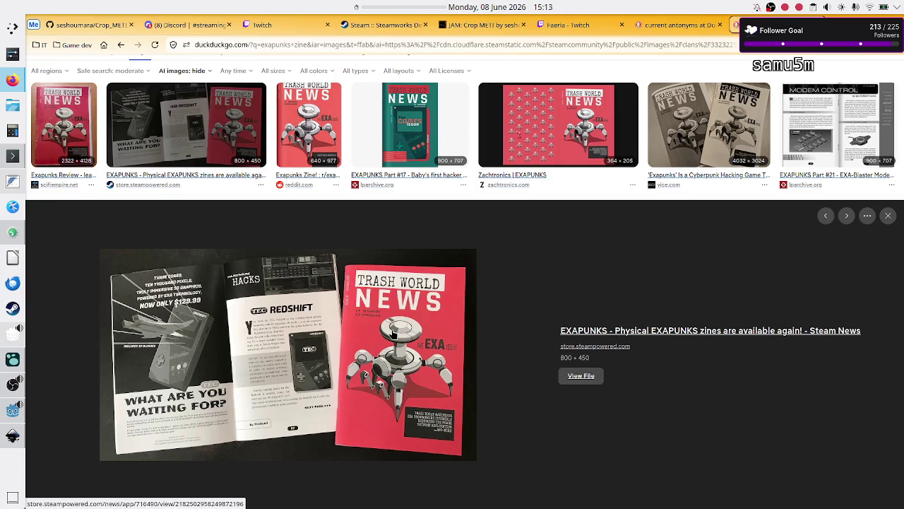
left_click(13, 359)
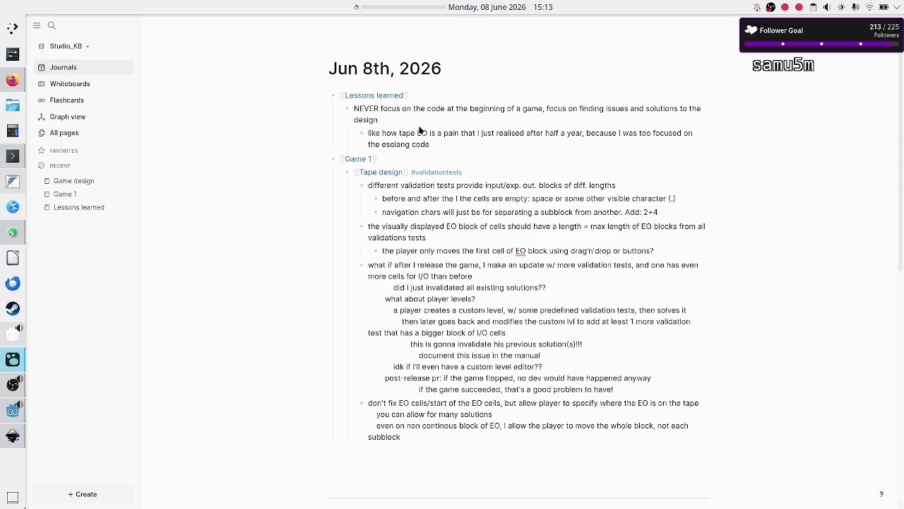
Step: Start a new child bullet beneath the NEVER focus lesson block
mouse_move(401, 113)
left_mouse_down()
mouse_move(348, 113)
mouse_move(378, 116)
mouse_move(354, 108)
left_mouse_up()
left_click(388, 120)
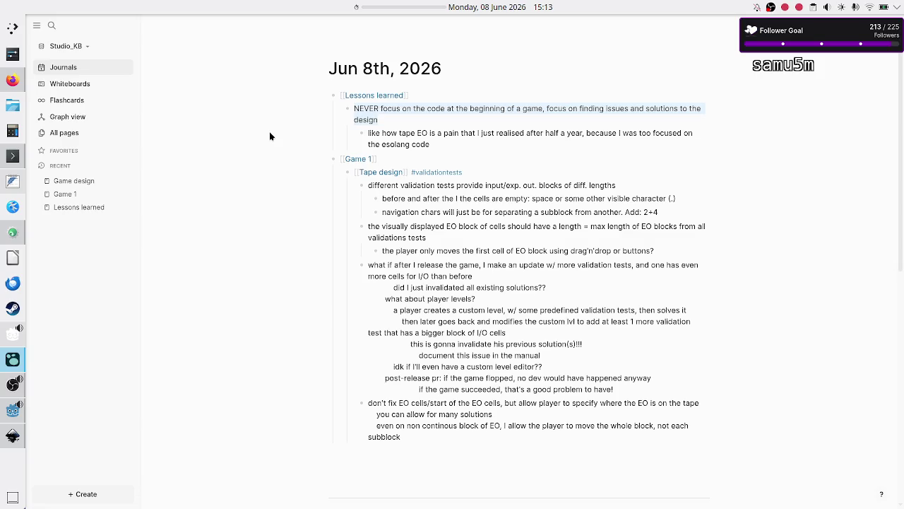
left_click(382, 123)
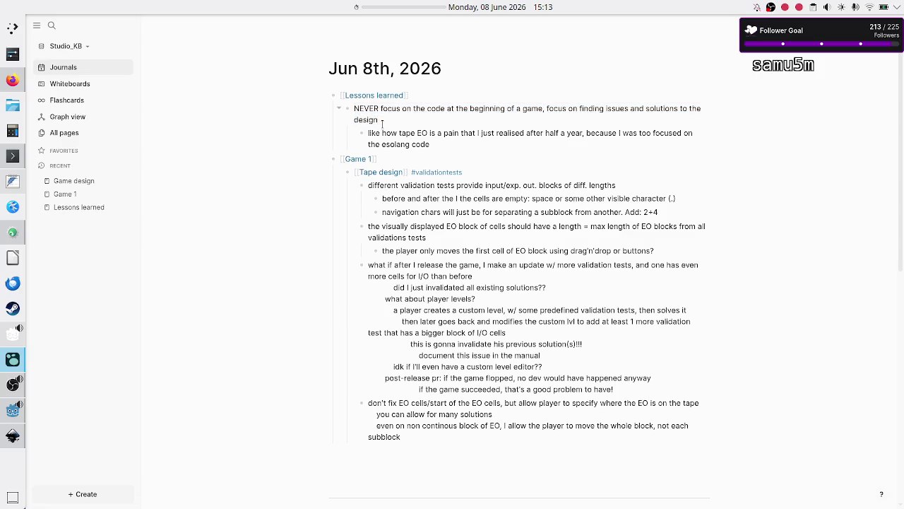
key("Return")
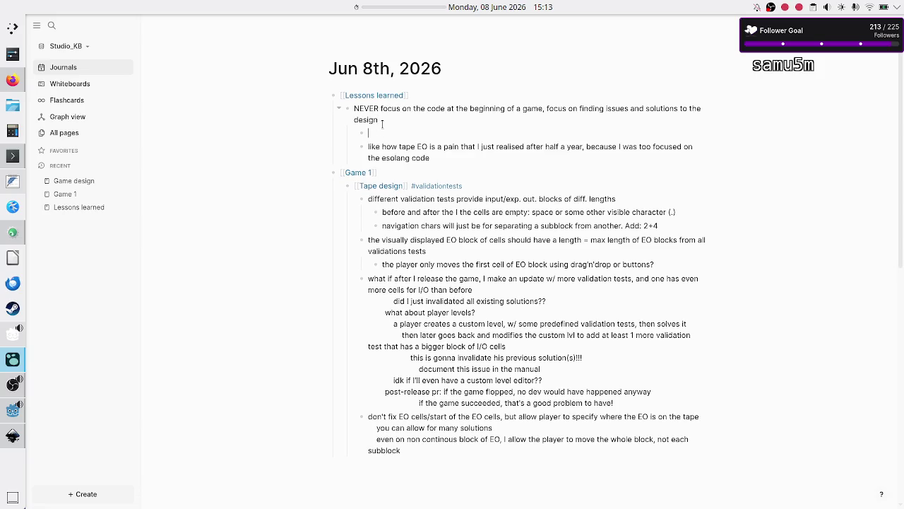
Step: Type the note 'never start w/ C++ code, because time between design is way too long!!'
type("never start")
type("w/")
type("C++ code, becau")
type("se time beca")
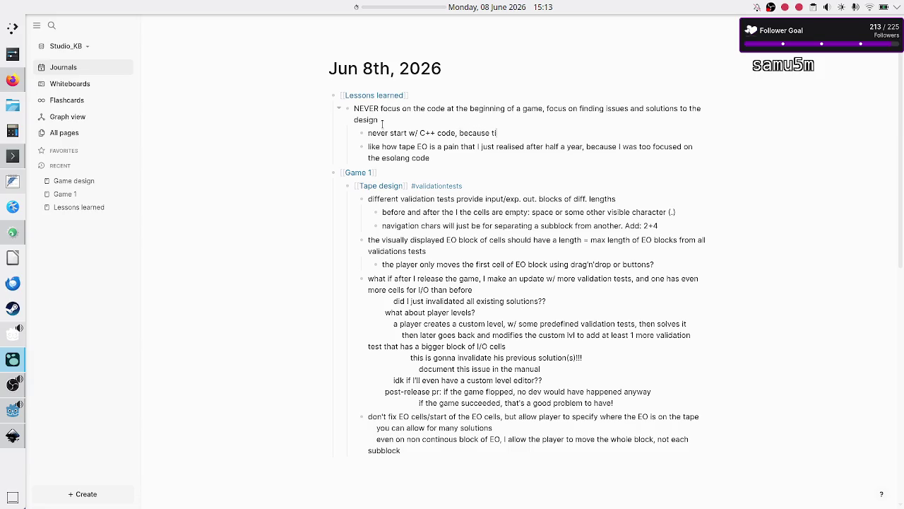
key("BackSpace")
key("BackSpace")
key("BackSpace")
type("etween ")
type("d")
type("esign is too ")
type("lo")
key("BackSpace")
key("BackSpace")
key("BackSpace")
type("way too long!!")
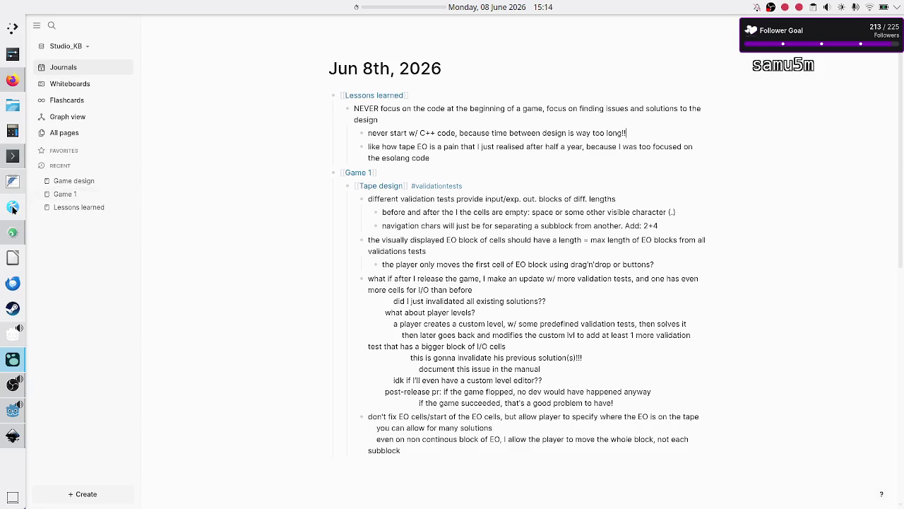
left_click(12, 232)
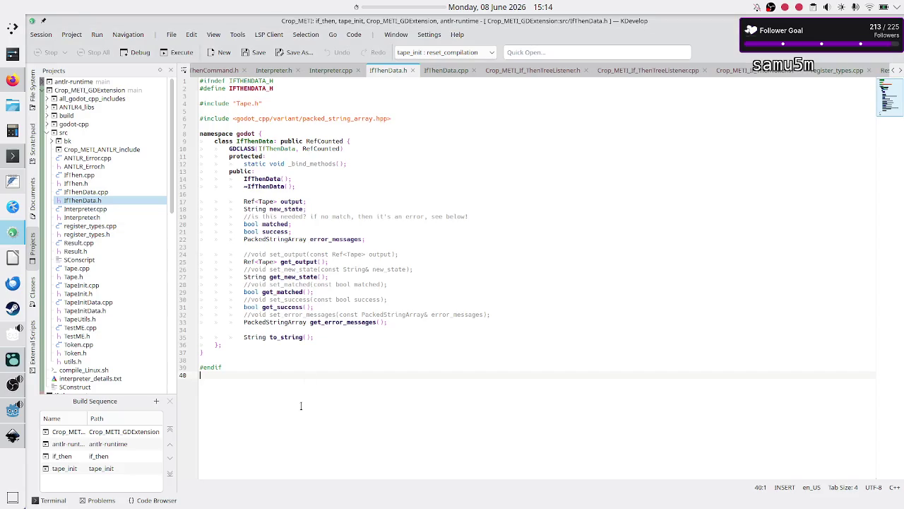
Step: Scroll around level_UI_concepts.svg to read the 1D and 2D tape notation notes
left_click(14, 438)
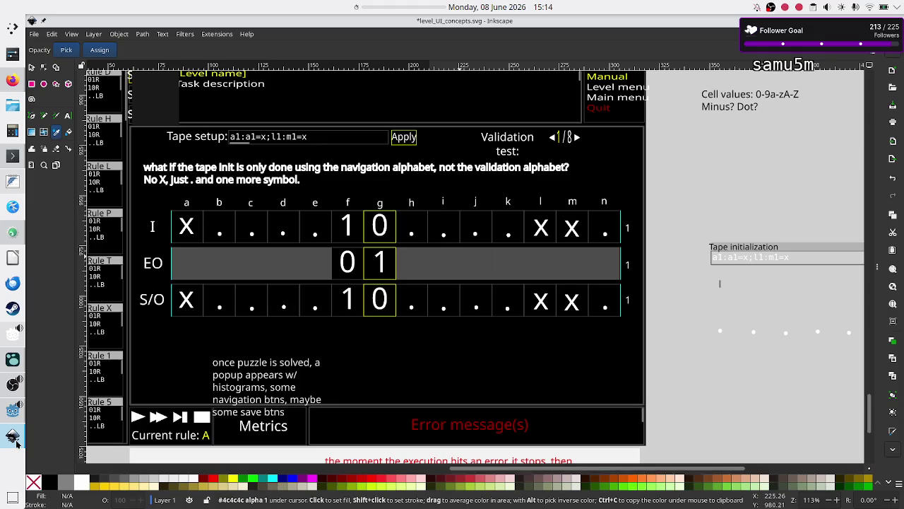
scroll(444, 253, "up", 10)
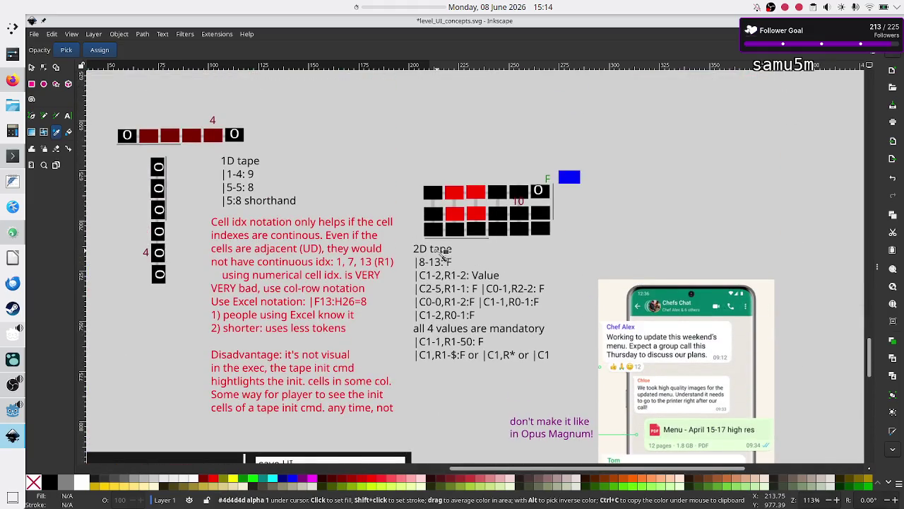
scroll(443, 252, "left", 2)
scroll(442, 252, "up", 4)
scroll(443, 255, "down", 8)
scroll(442, 254, "left", 4)
scroll(442, 254, "up", 4)
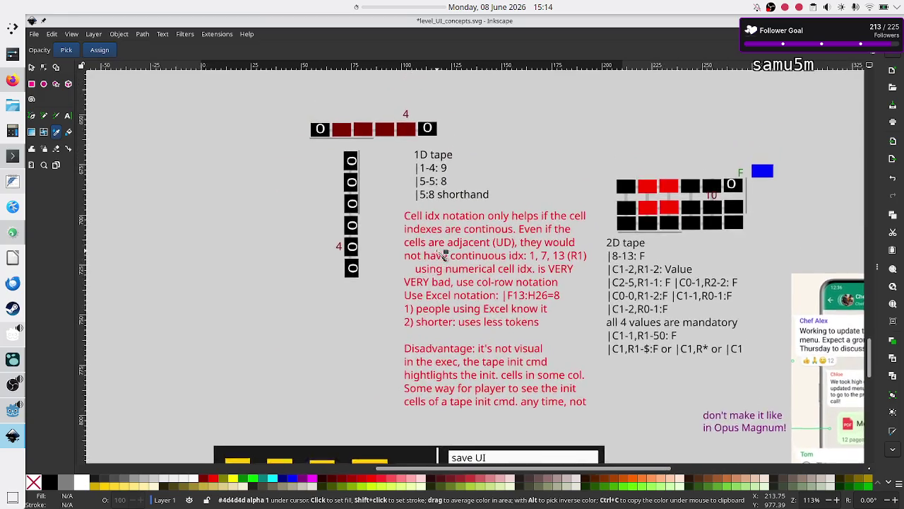
scroll(443, 254, "up", 2)
scroll(443, 254, "right", 1)
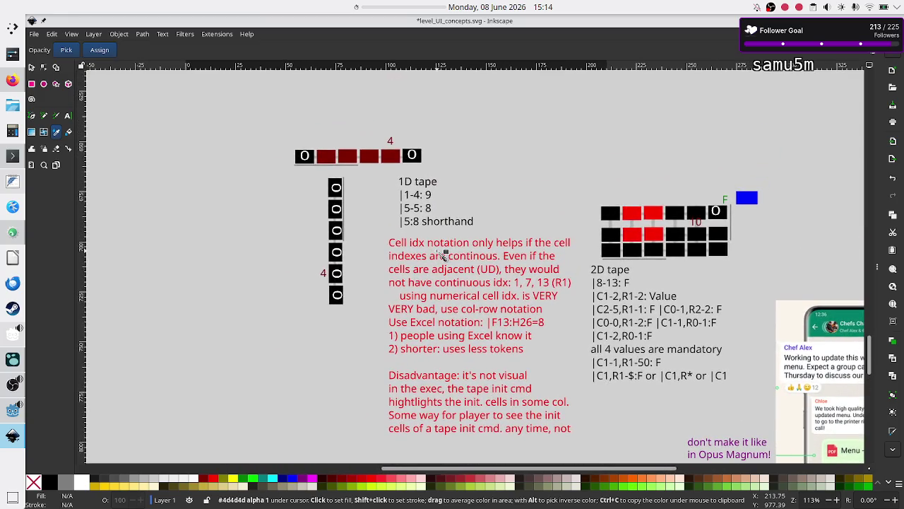
scroll(365, 240, "up", 6)
scroll(366, 240, "down", 3)
scroll(366, 241, "down", 6)
scroll(366, 241, "up", 7)
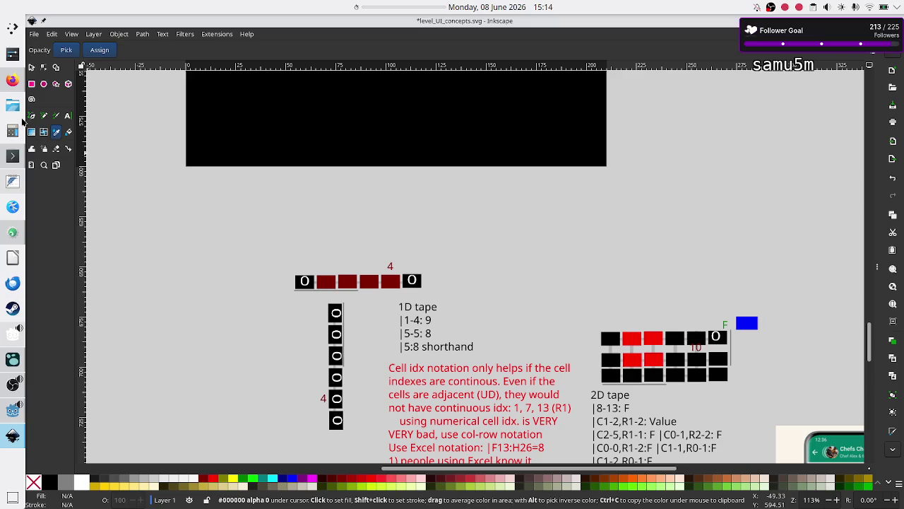
left_click(10, 410)
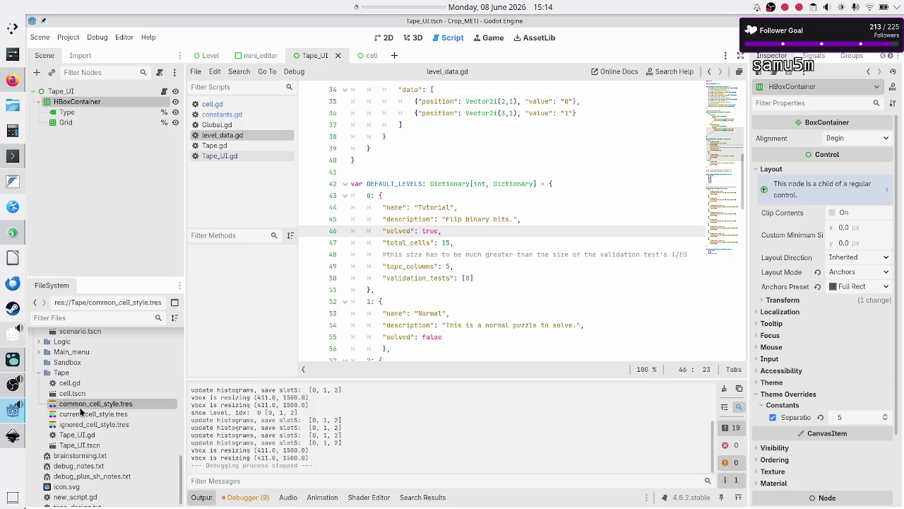
Step: Browse the Interpreter folder, selecting Parser.gd, Interpreter.gd, Tape.gd and Execution.gd
scroll(80, 410, "up", 2)
scroll(78, 407, "down", 3)
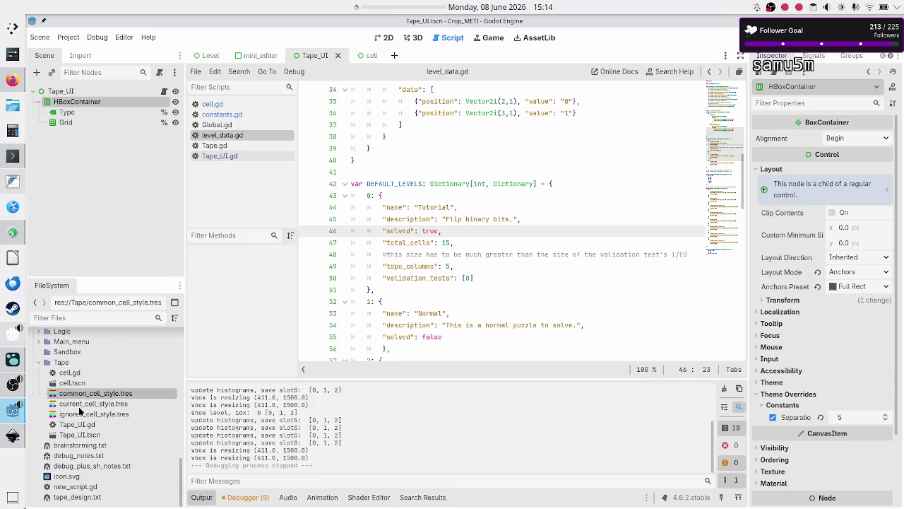
scroll(79, 406, "up", 4)
type(",")
scroll(78, 406, "up", 2)
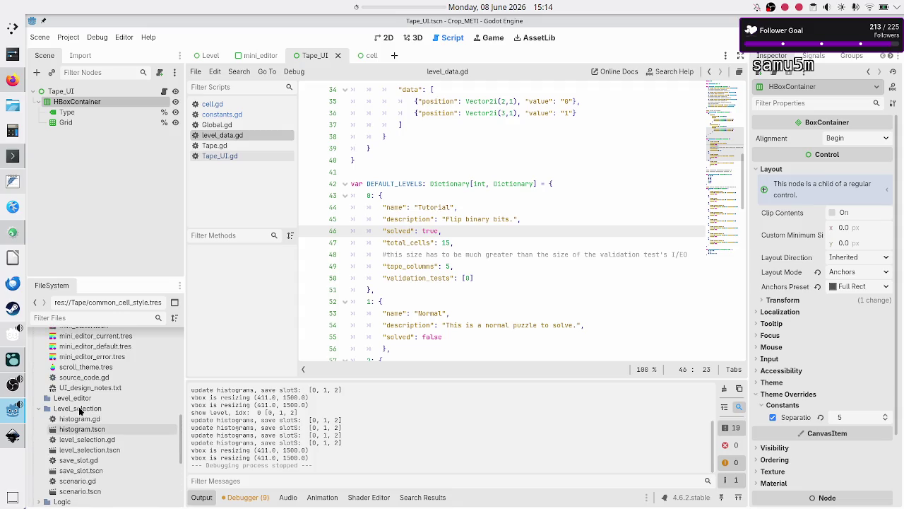
scroll(78, 406, "up", 5)
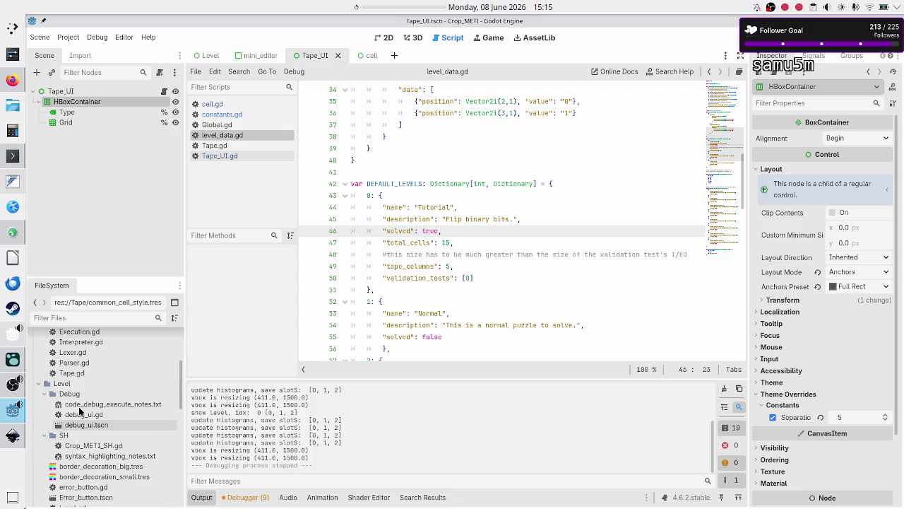
scroll(80, 410, "up", 3)
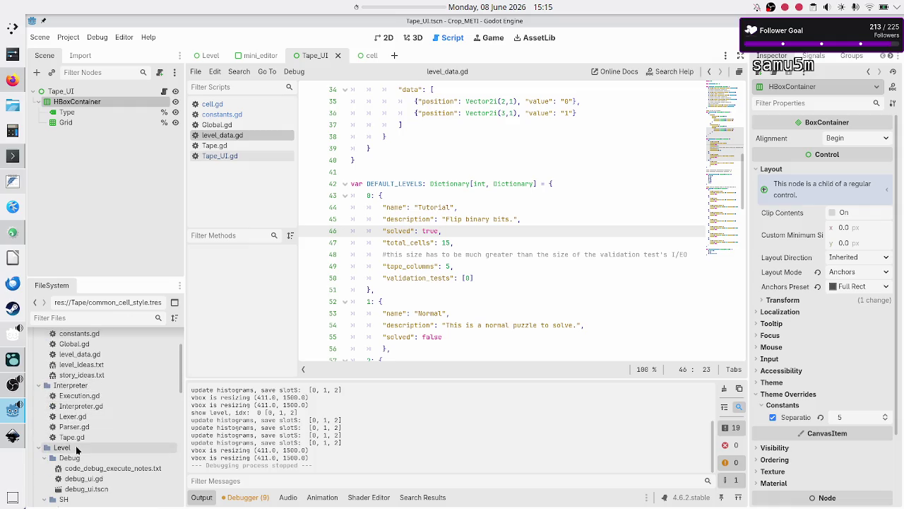
left_click(79, 427)
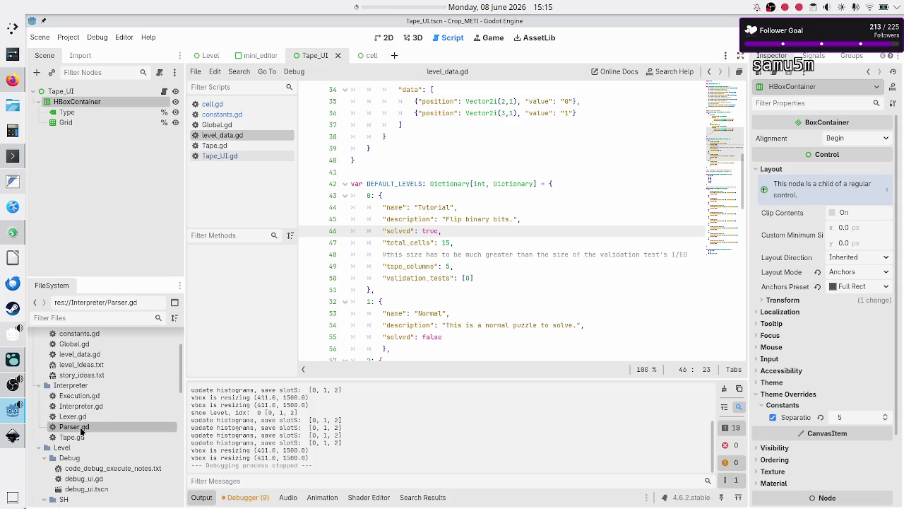
left_click(88, 406)
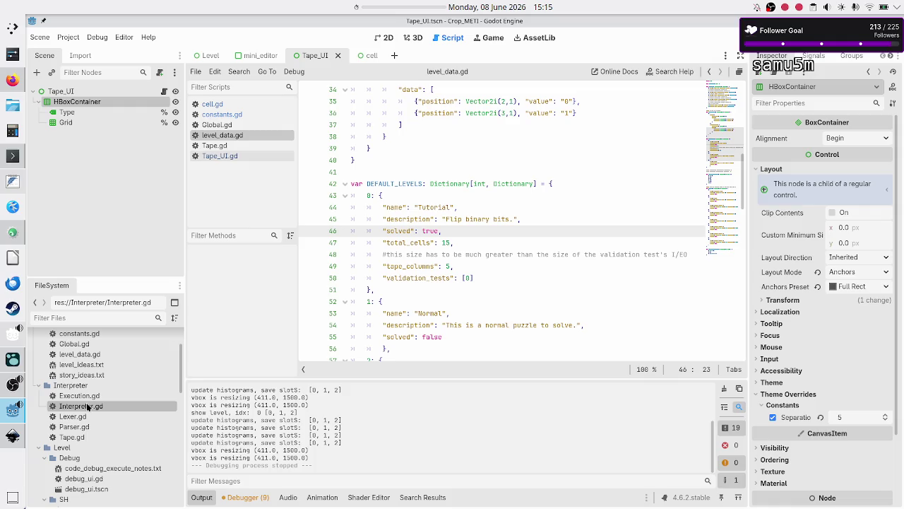
left_click(76, 437)
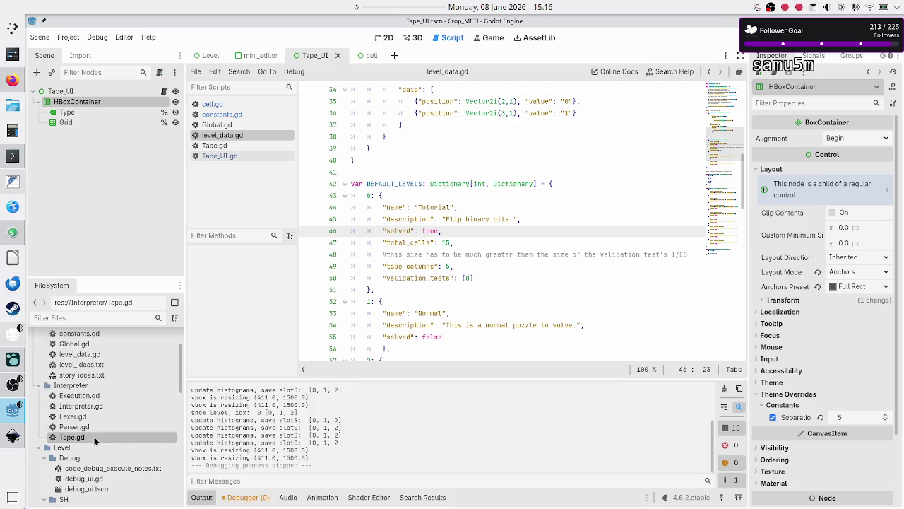
left_click(103, 394)
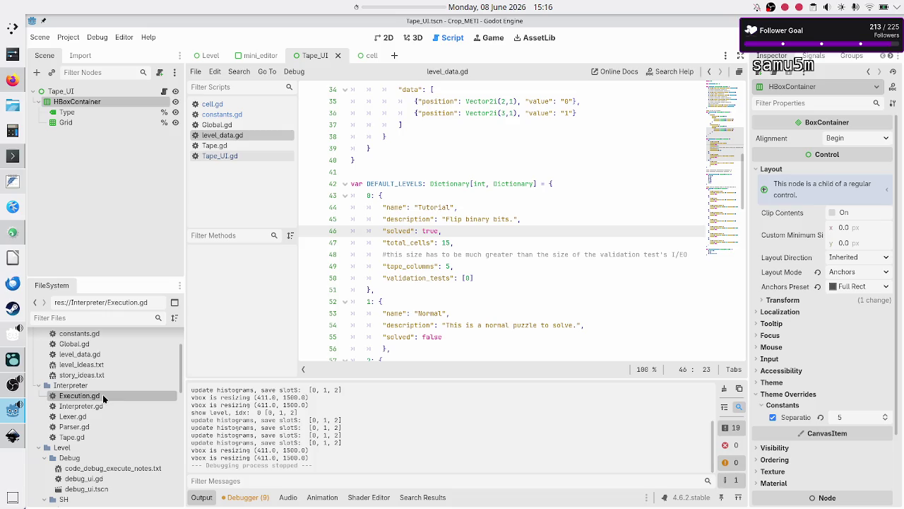
left_click(79, 436)
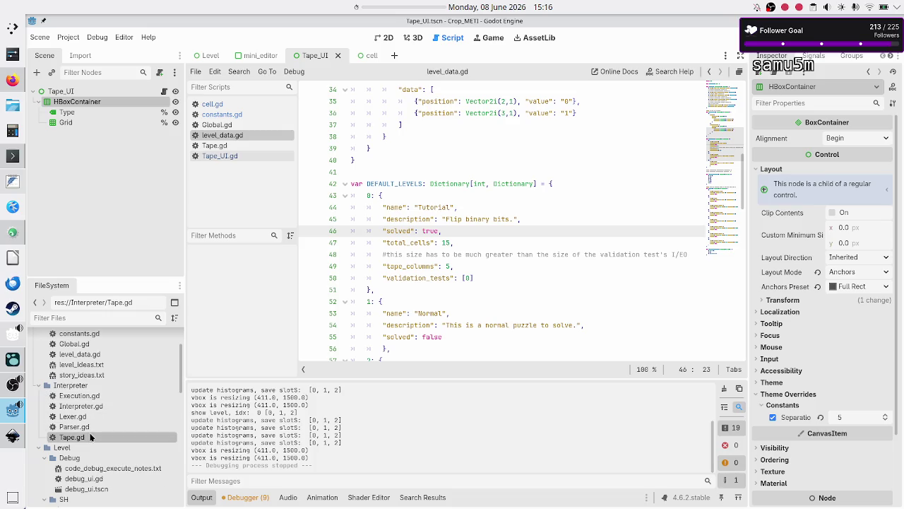
left_click(101, 396)
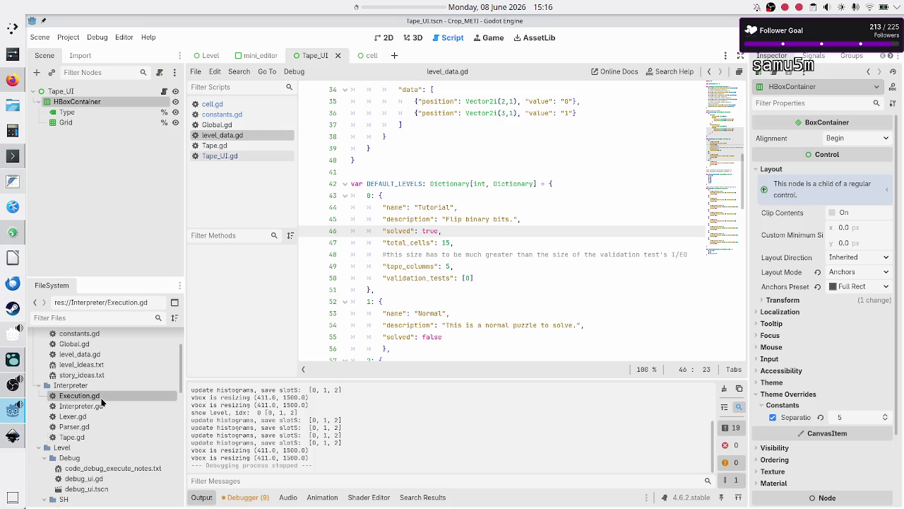
left_click(89, 438)
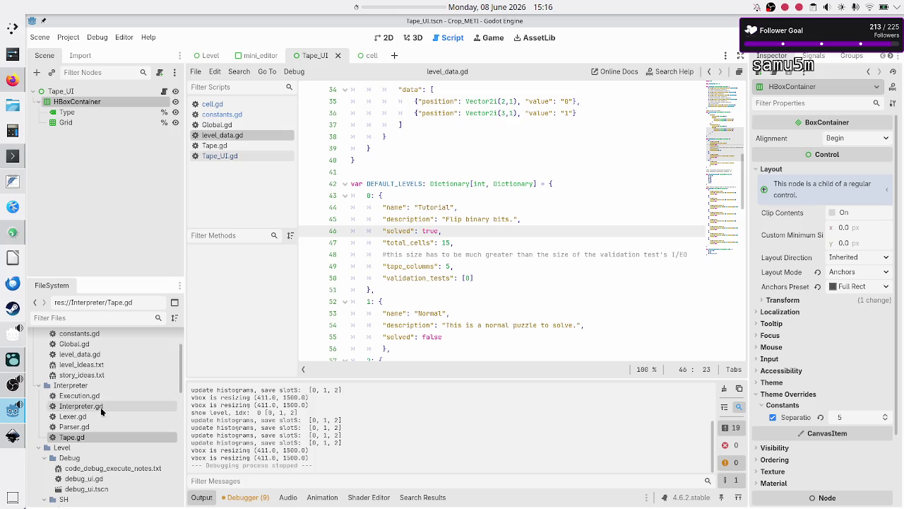
Step: Open Lexer.gd with the Output panel collapsed and the caret after return tokens on line 26
double_click(91, 418)
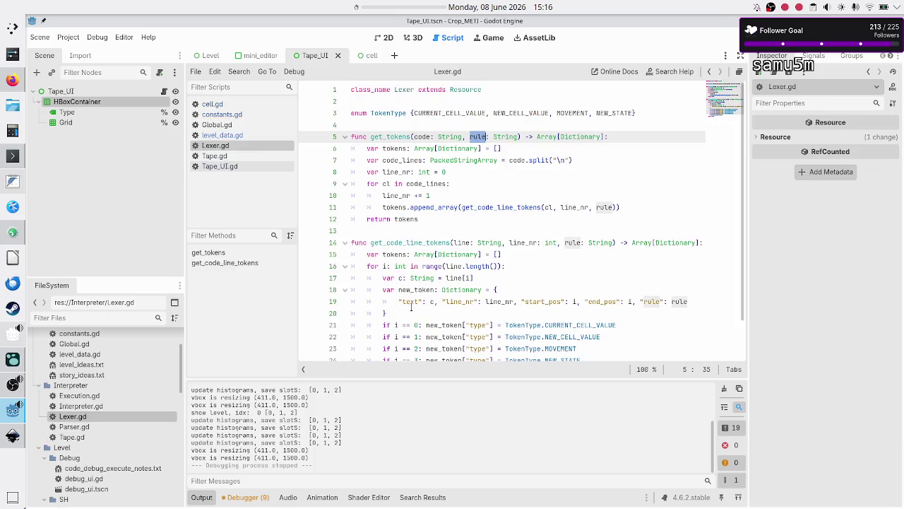
left_click(201, 497)
left_click(446, 387)
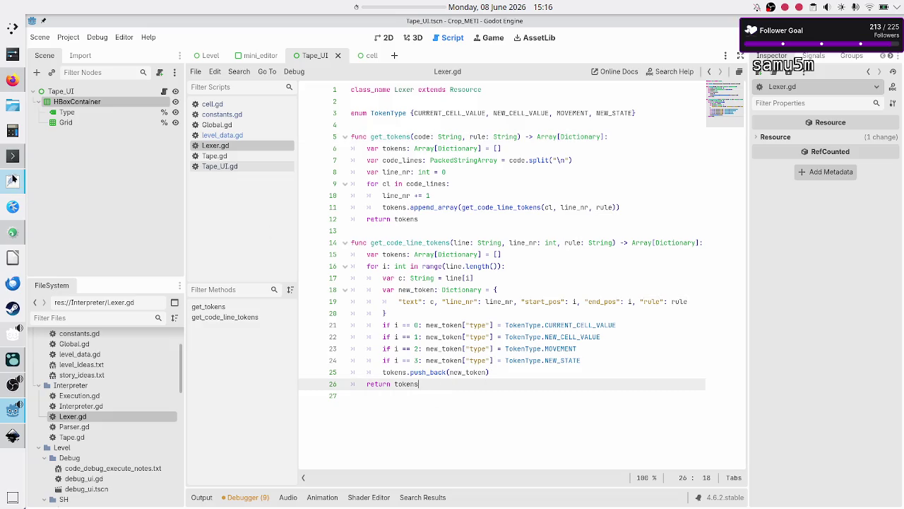
Step: Open the generated Crop_METI_If_ThenLexer.cpp and Crop_METI_If_ThenLexer.h files in KDevelop
left_click(12, 232)
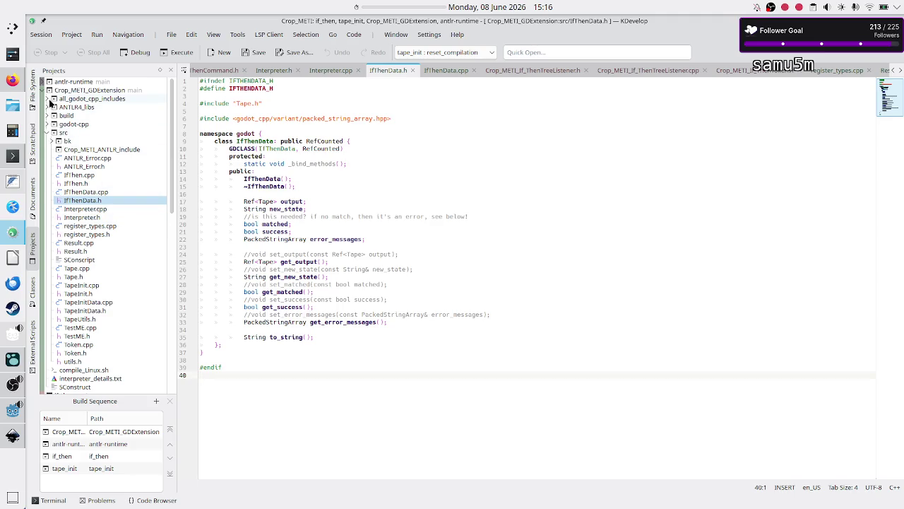
scroll(54, 183, "down", 8)
scroll(54, 182, "down", 3)
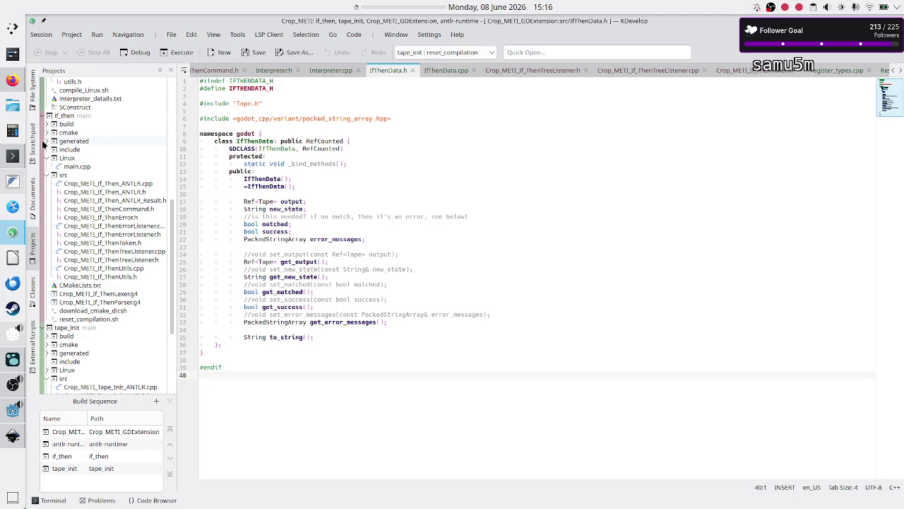
left_click(49, 141)
left_click(139, 152)
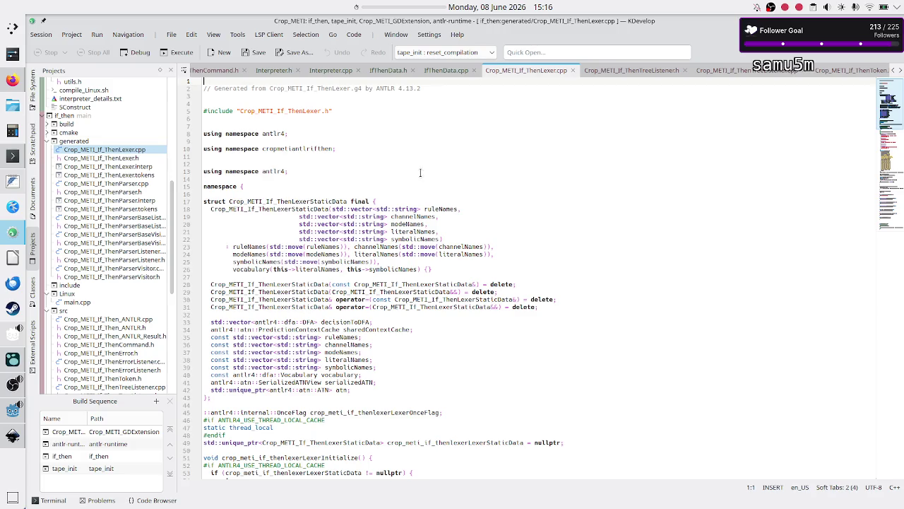
scroll(420, 172, "down", 20)
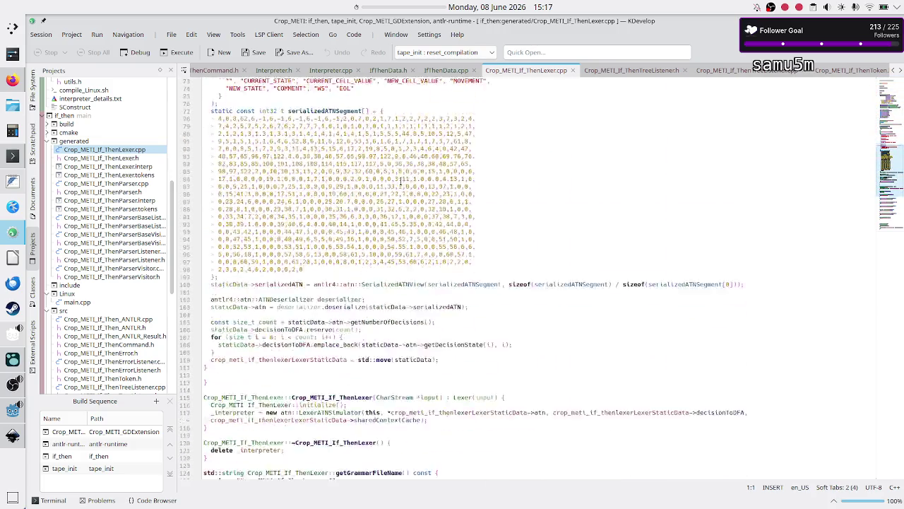
scroll(401, 181, "down", 10)
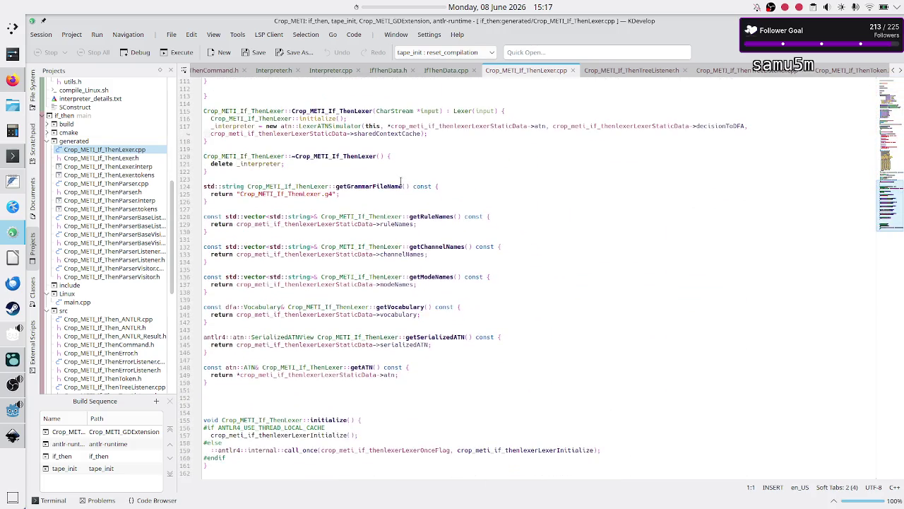
left_click(131, 159)
Step: View the token struct in Crop_METI_If_ThenToken.h, then return to Lexer.gd in Godot
scroll(387, 162, "down", 3)
scroll(387, 163, "up", 3)
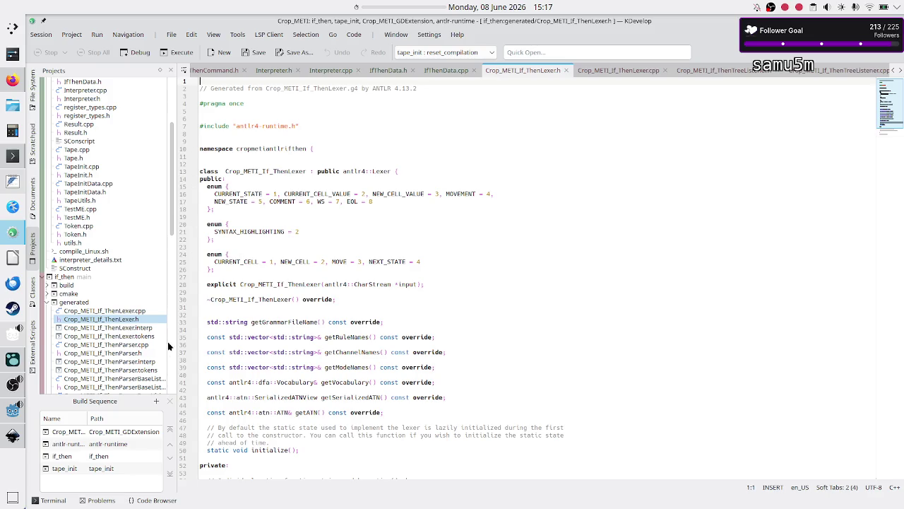
scroll(118, 321, "down", 6)
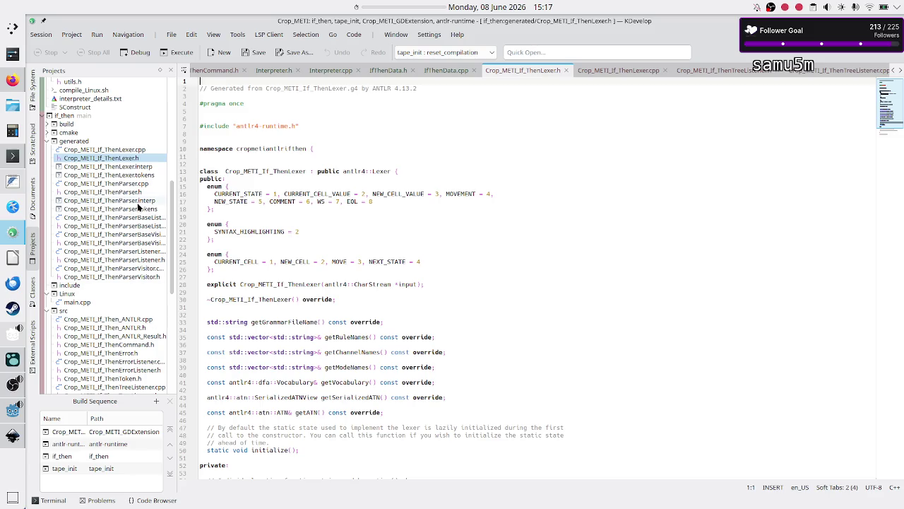
mouse_move(124, 190)
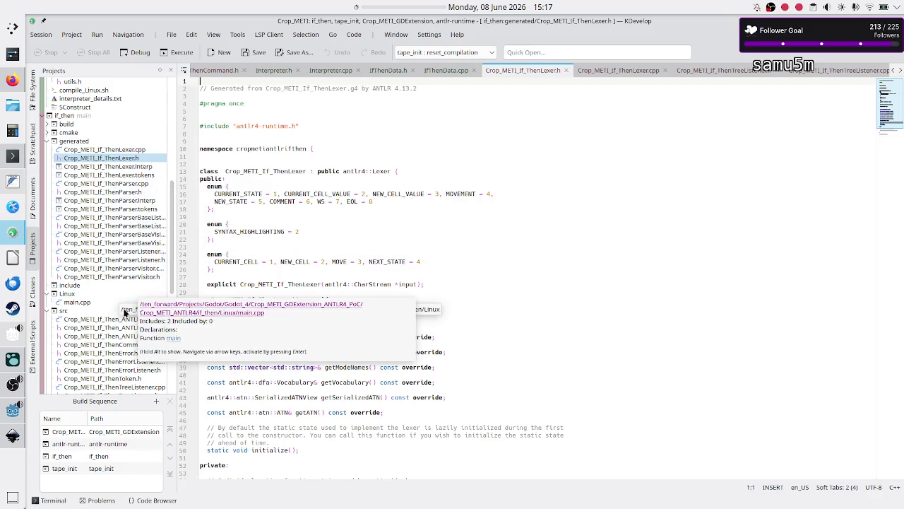
mouse_move(126, 331)
scroll(126, 331, "down", 4)
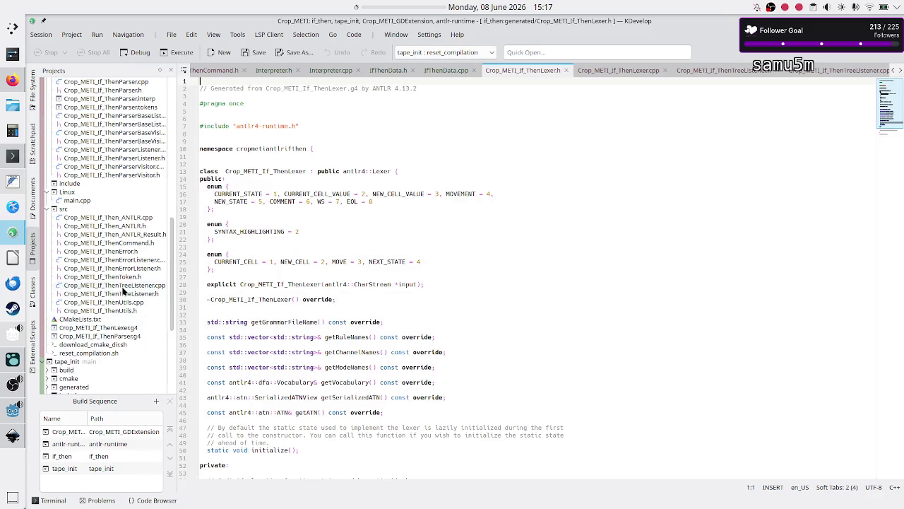
left_click(122, 282)
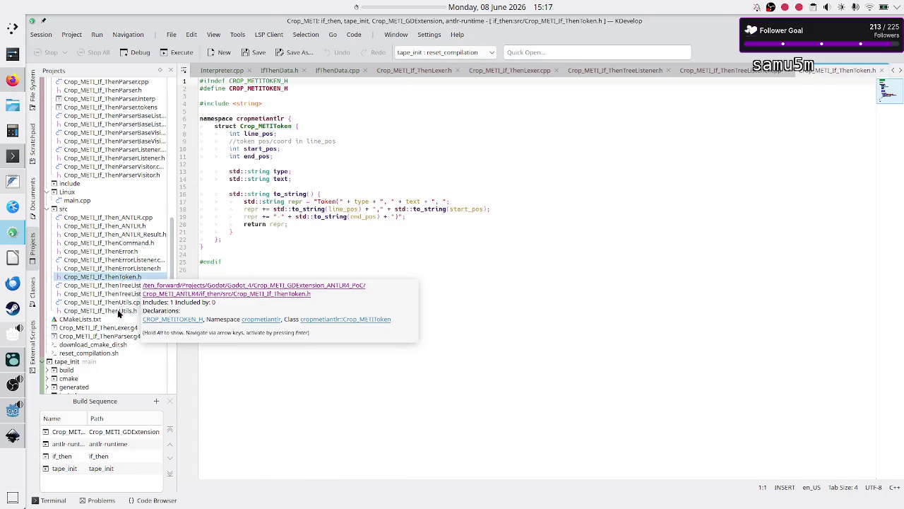
left_click(300, 300)
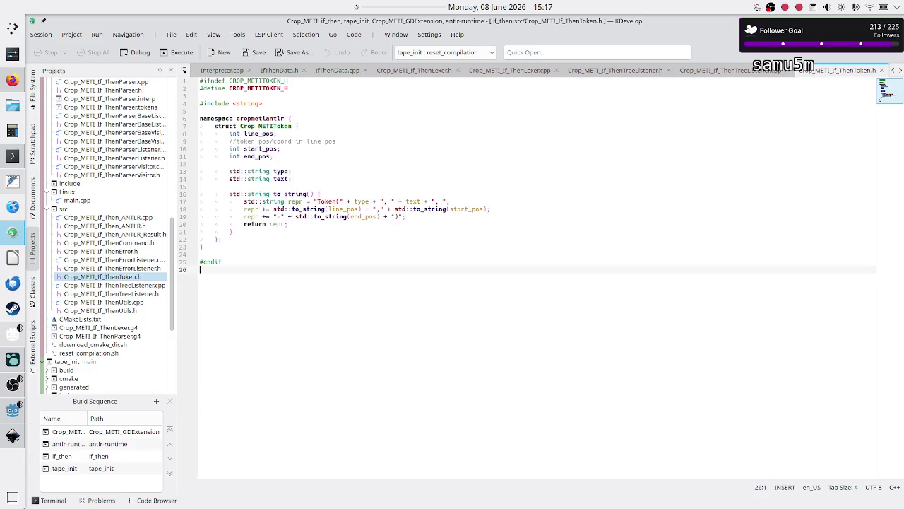
key("alt+Tab")
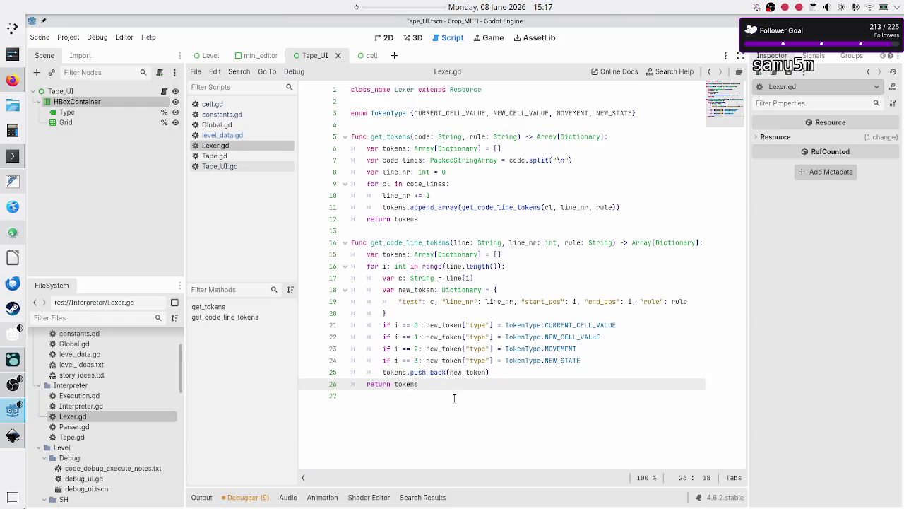
left_click(455, 398)
left_click_drag(403, 389, 353, 126)
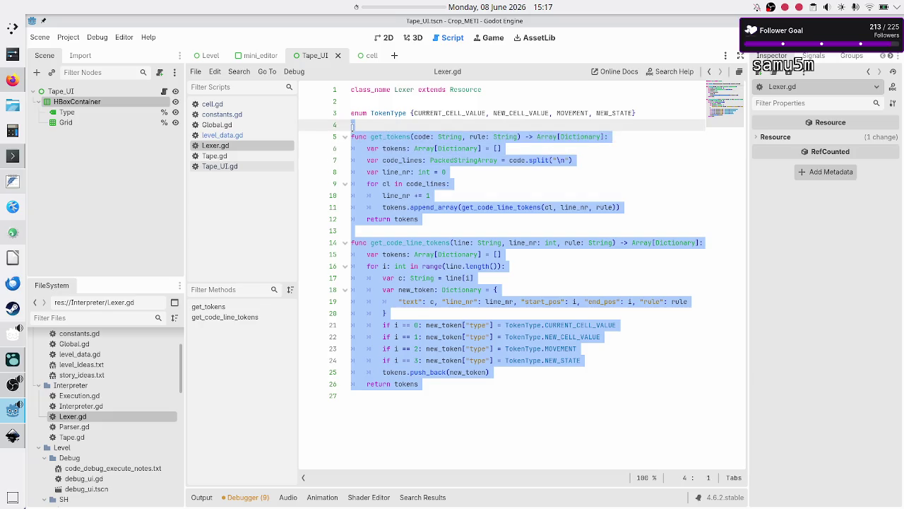
left_click(352, 126)
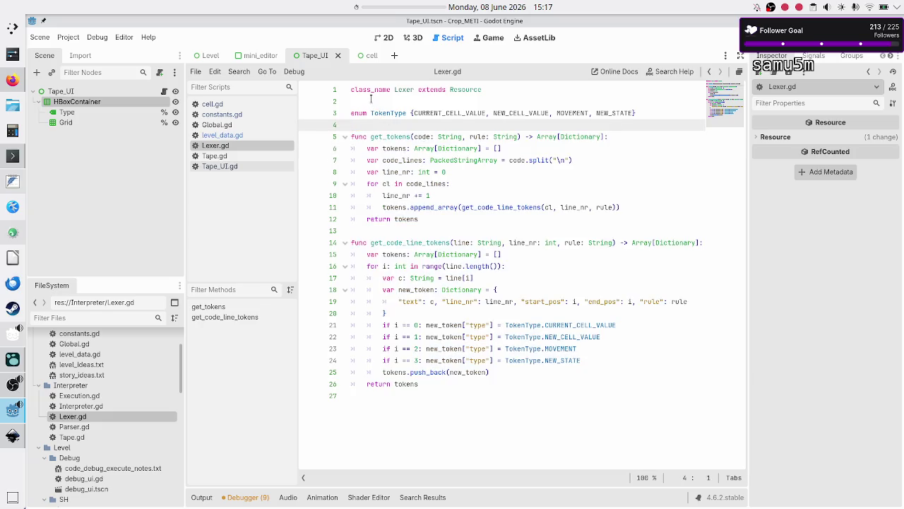
left_click(371, 100)
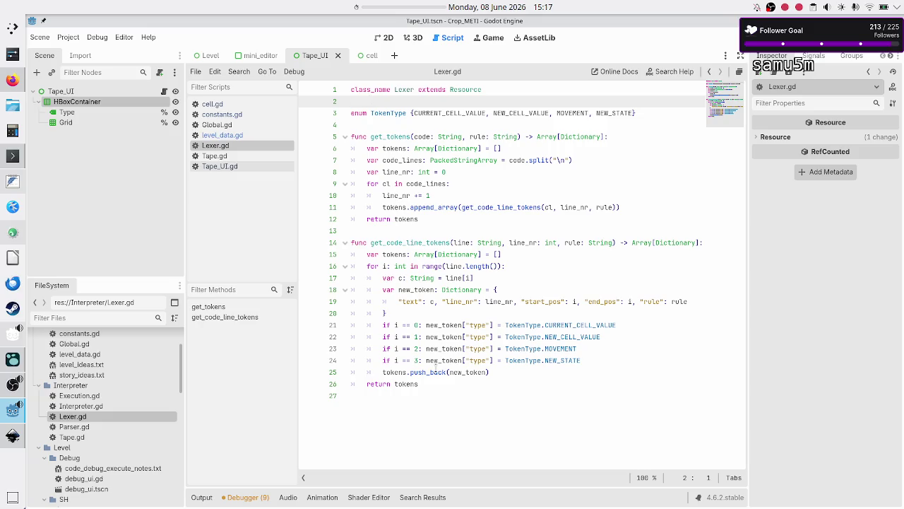
left_click(372, 408)
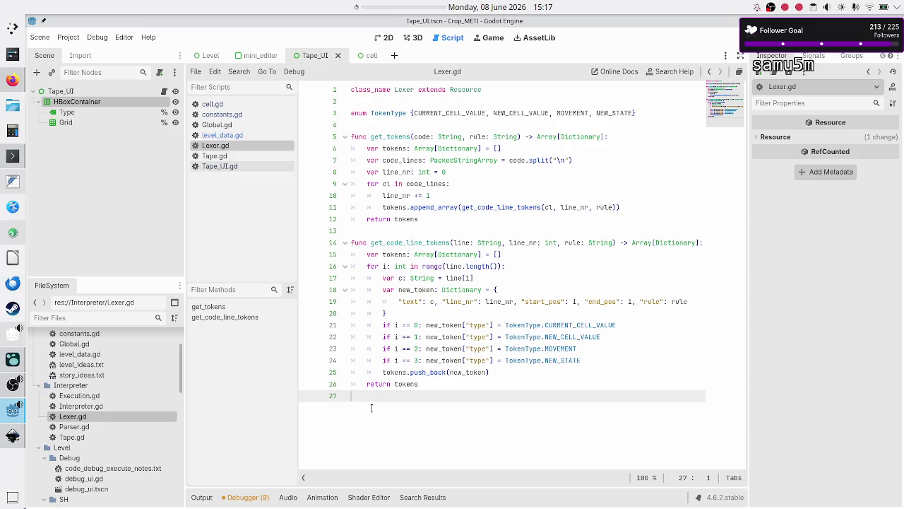
left_click(380, 231)
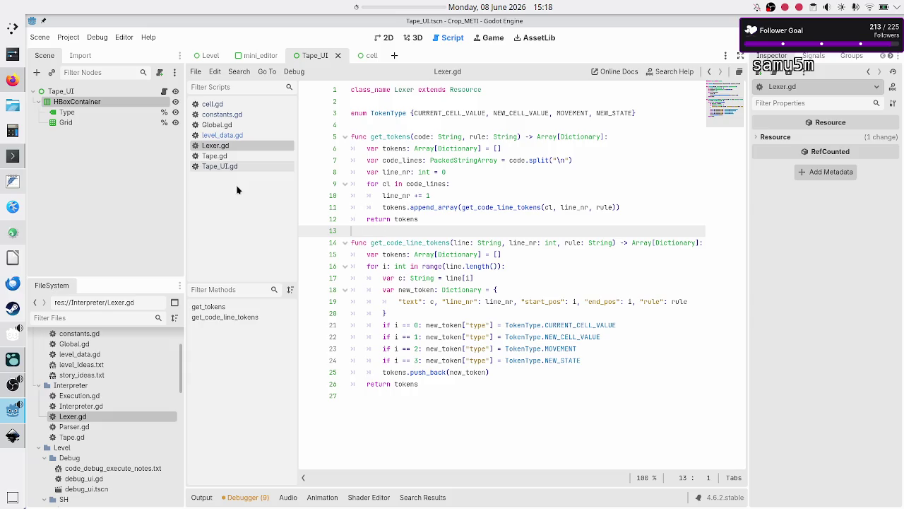
mouse_move(16, 186)
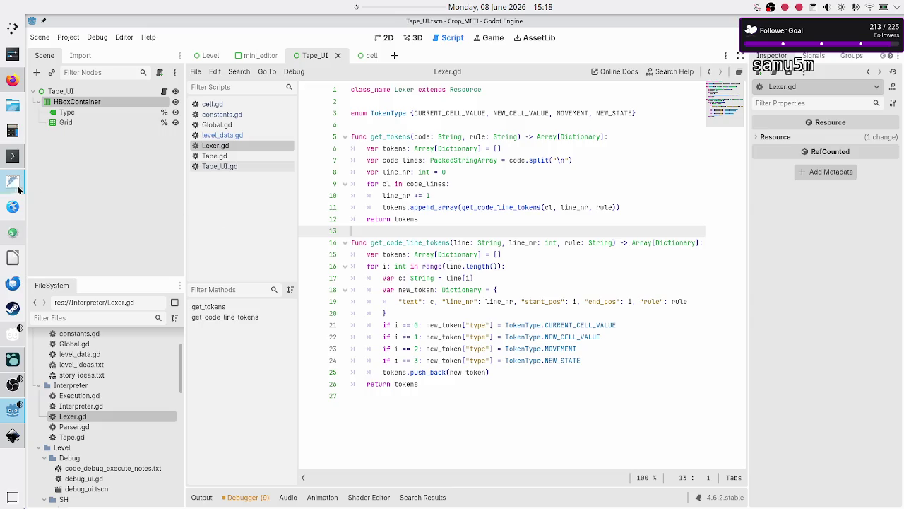
left_click(5, 183)
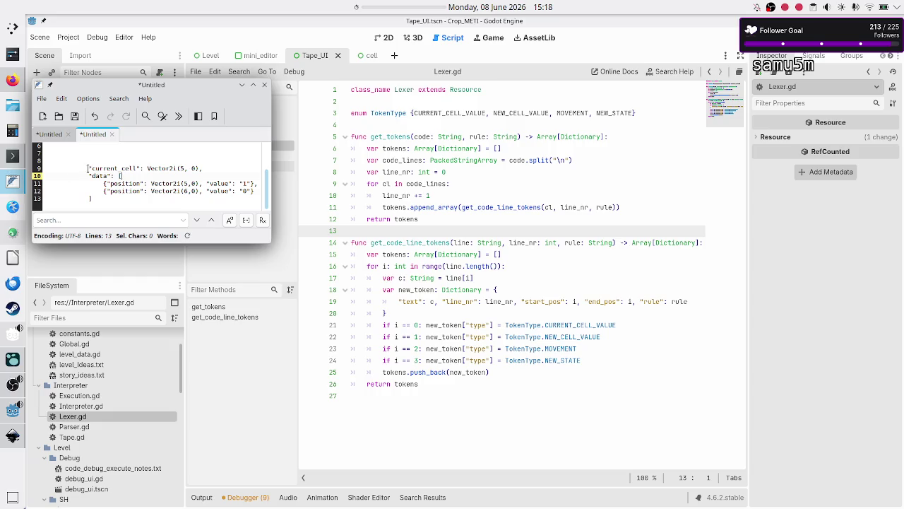
Step: Create a new note headed 'this is what the GDScript code doesn't do vs' with blank lines below
left_click(121, 147)
key("Up")
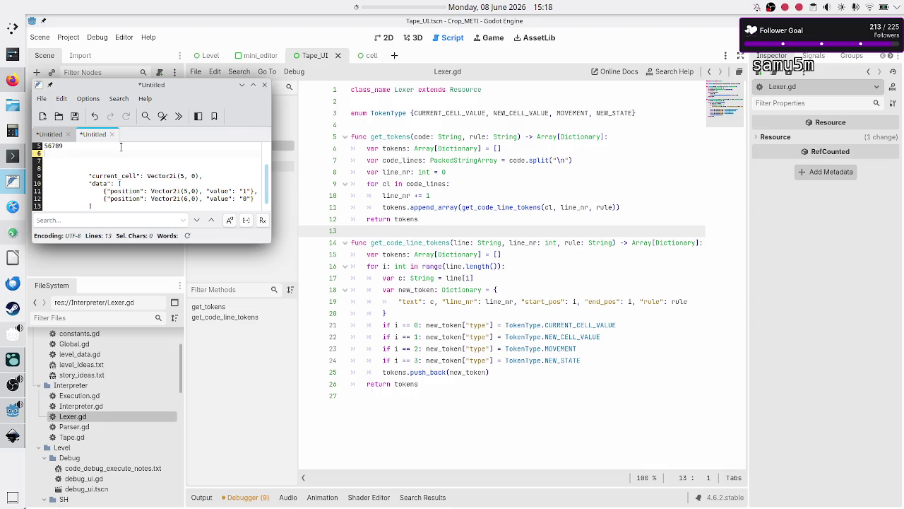
left_click(49, 134)
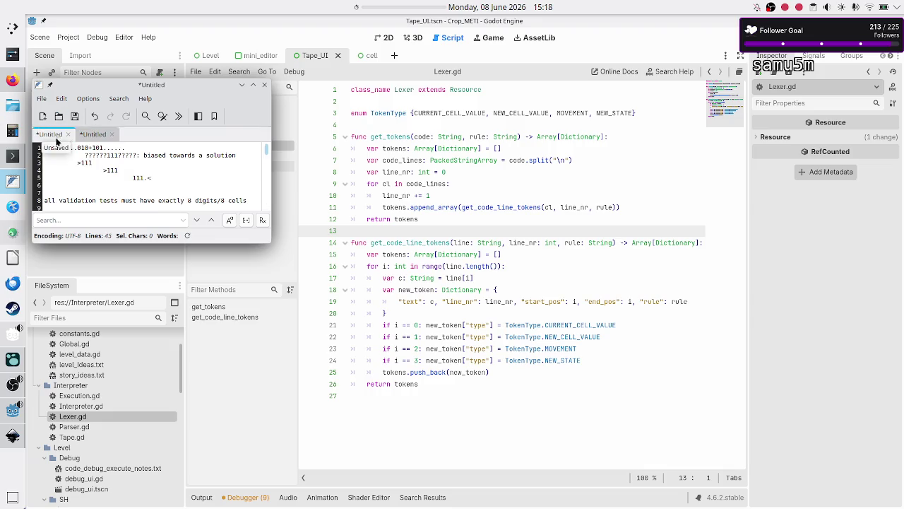
left_click(44, 117)
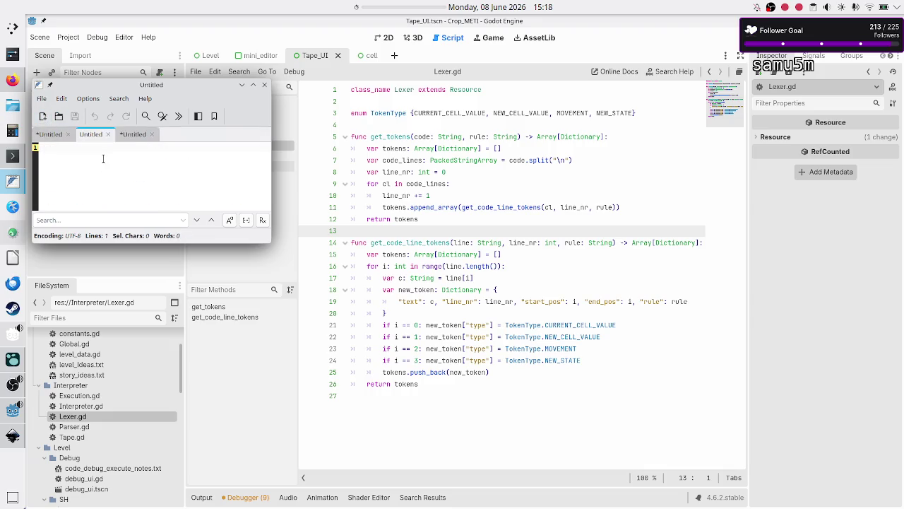
type("thi")
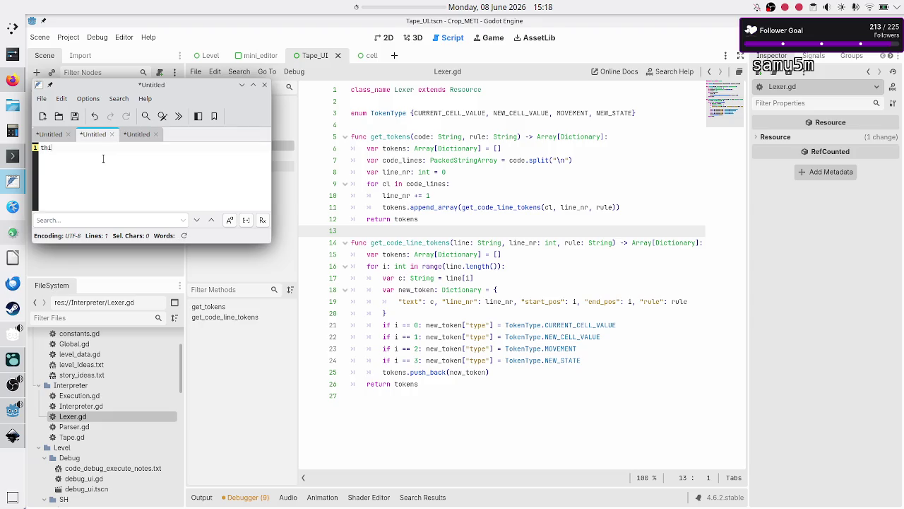
type("s is what the GDScr")
type("ipt ")
type("code doesn't do ")
type("vs")
key("Return")
key("Return")
key("Return")
key("Return")
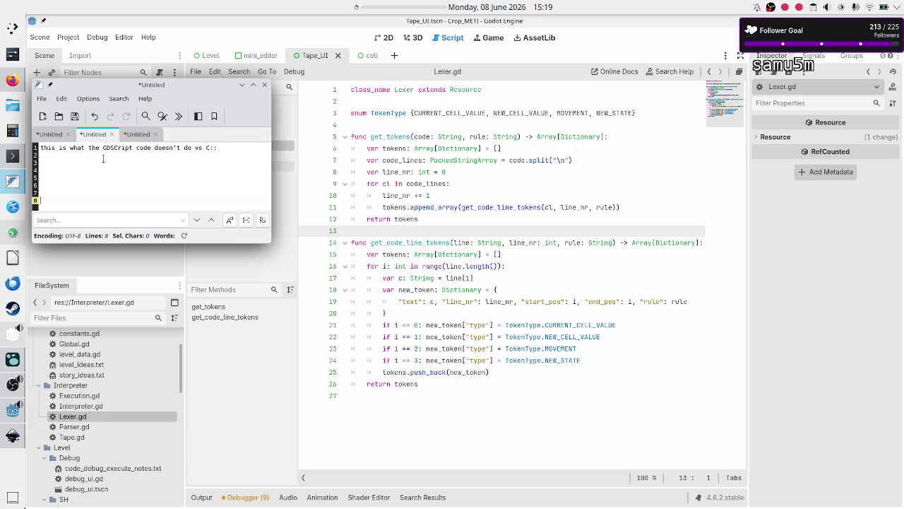
key("Return")
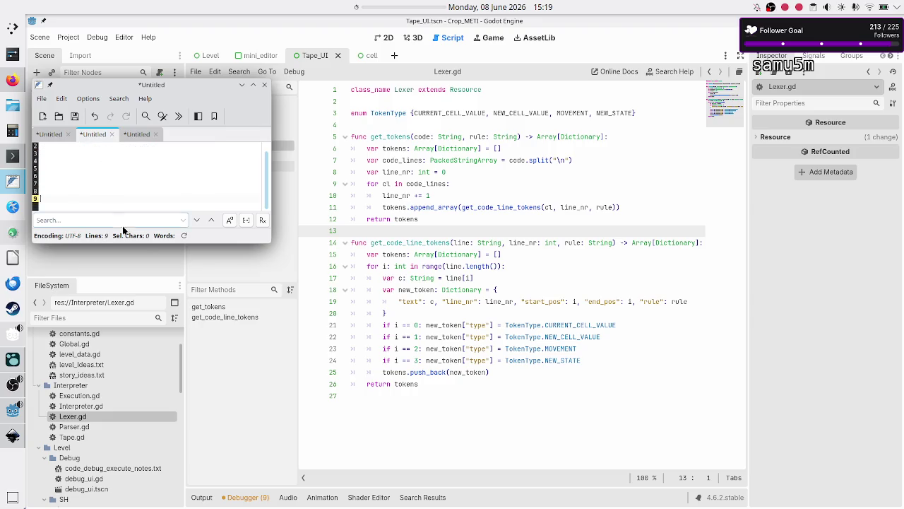
Step: Make the notes window taller and type 1000K on line 3
left_click_drag(145, 244, 144, 271)
left_click(61, 158)
key("shift+Down")
key("shift+Down")
key("shift+Down")
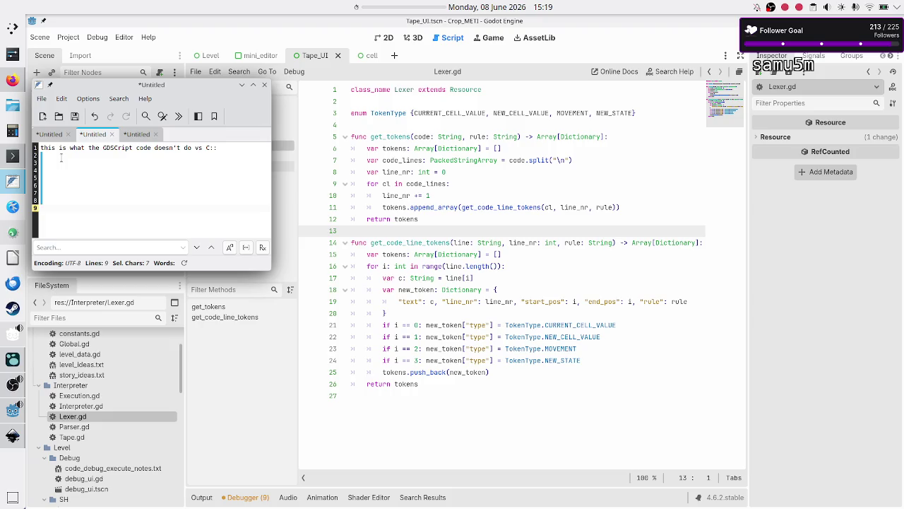
key("Up")
key("Up")
key("Up")
type("1000K")
key("Return")
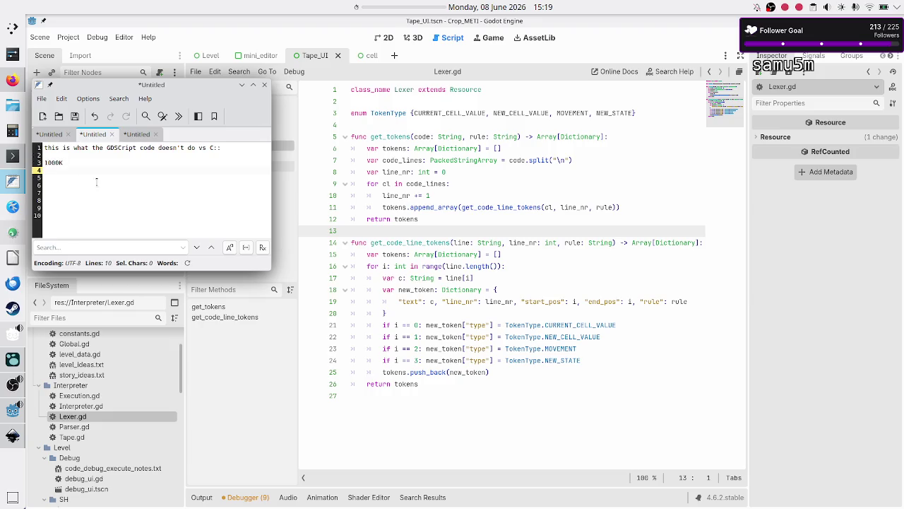